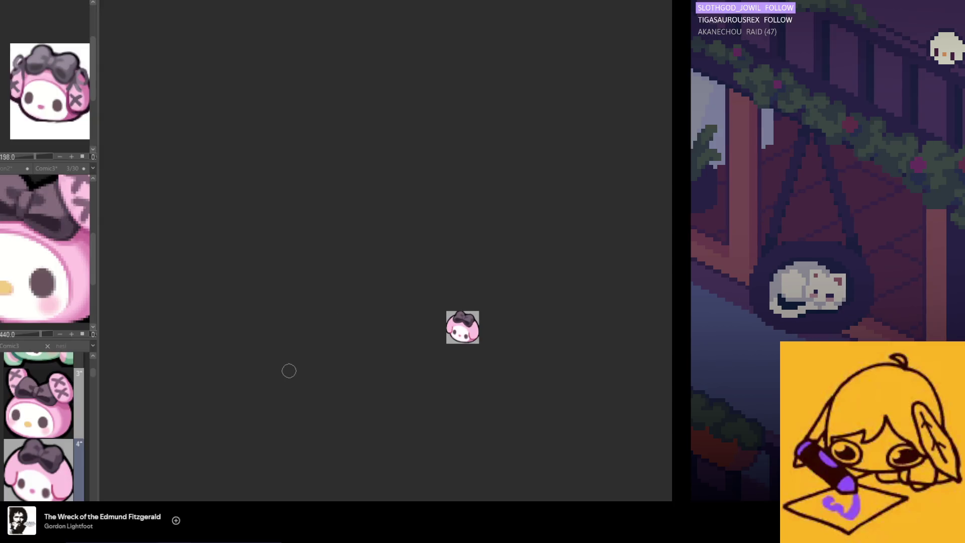
scroll(96, 406, "down", 2)
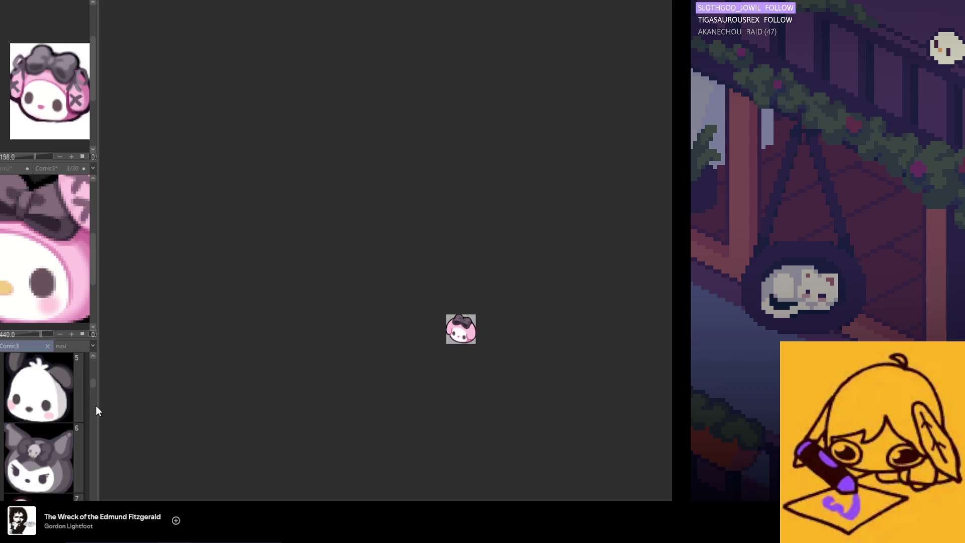
scroll(90, 387, "up", 1)
scroll(96, 371, "up", 1)
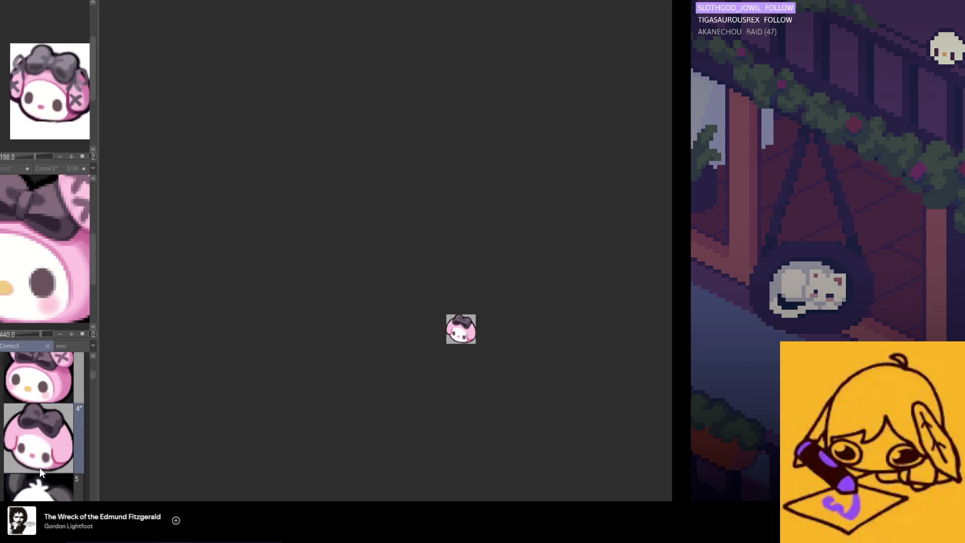
scroll(42, 426, "down", 1)
scroll(41, 427, "down", 1)
scroll(42, 426, "down", 1)
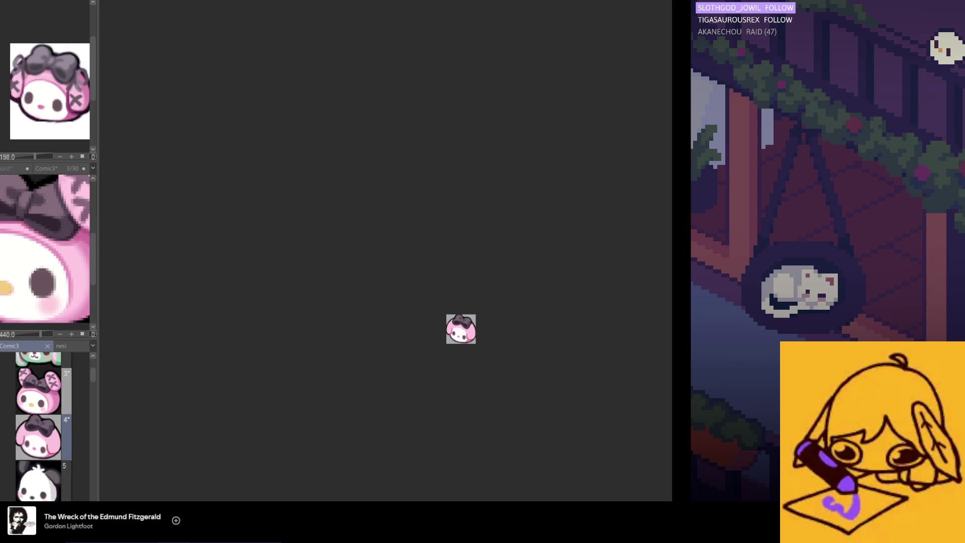
scroll(42, 425, "down", 1)
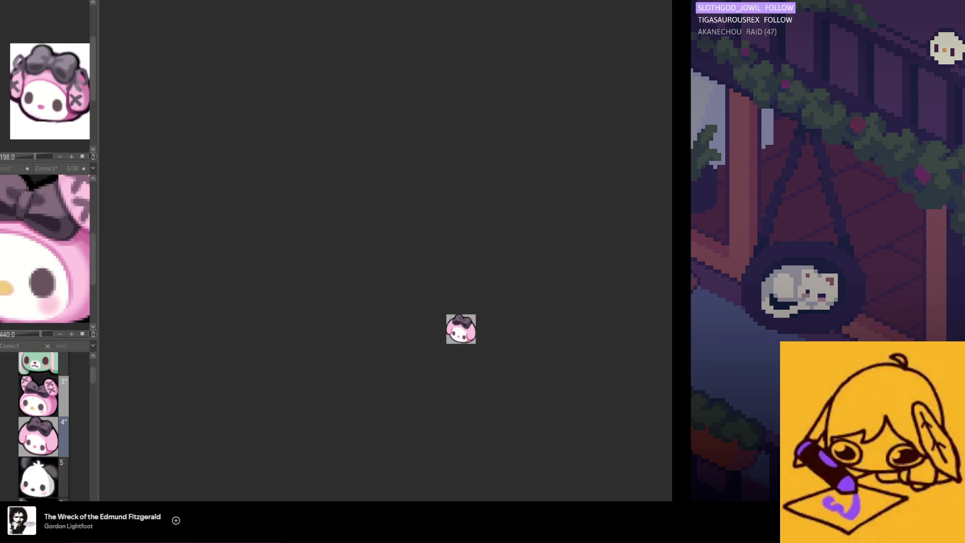
scroll(397, 367, "up", 1)
scroll(424, 362, "up", 1)
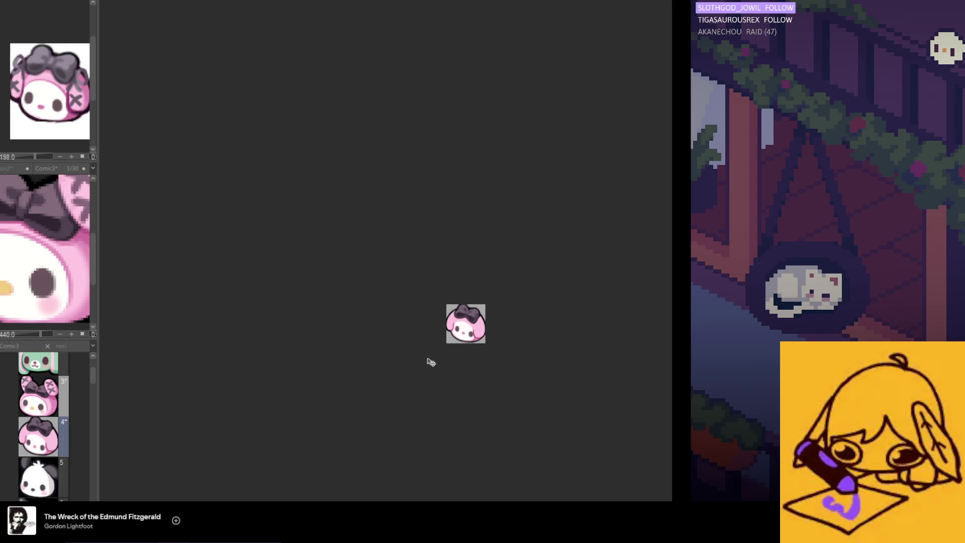
scroll(432, 358, "up", 2)
scroll(436, 348, "up", 1)
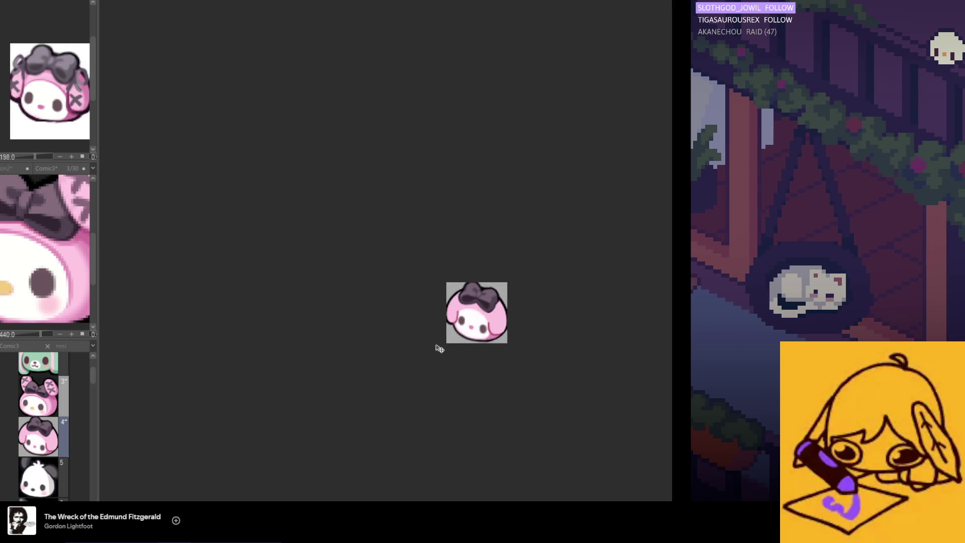
scroll(435, 344, "down", 2)
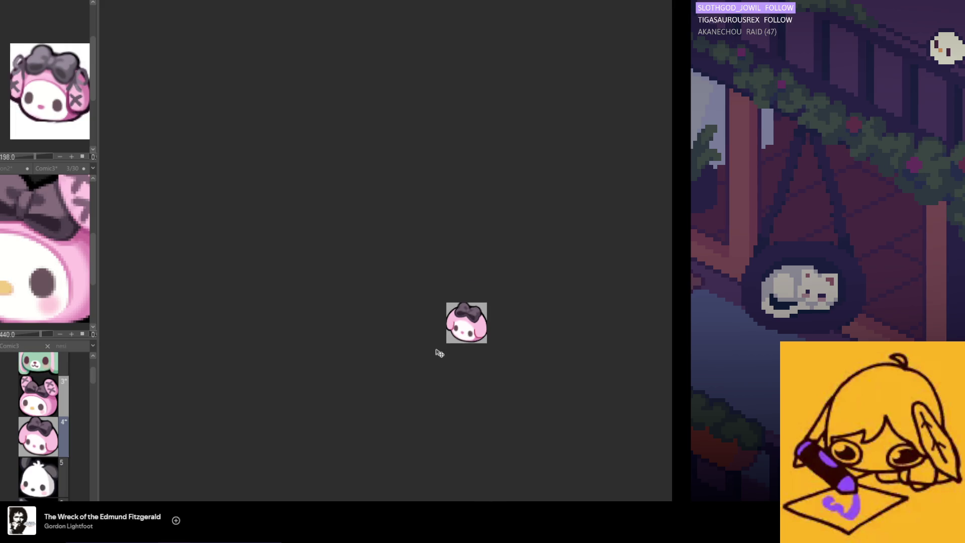
scroll(434, 353, "down", 1)
scroll(439, 356, "up", 1)
scroll(449, 360, "up", 1)
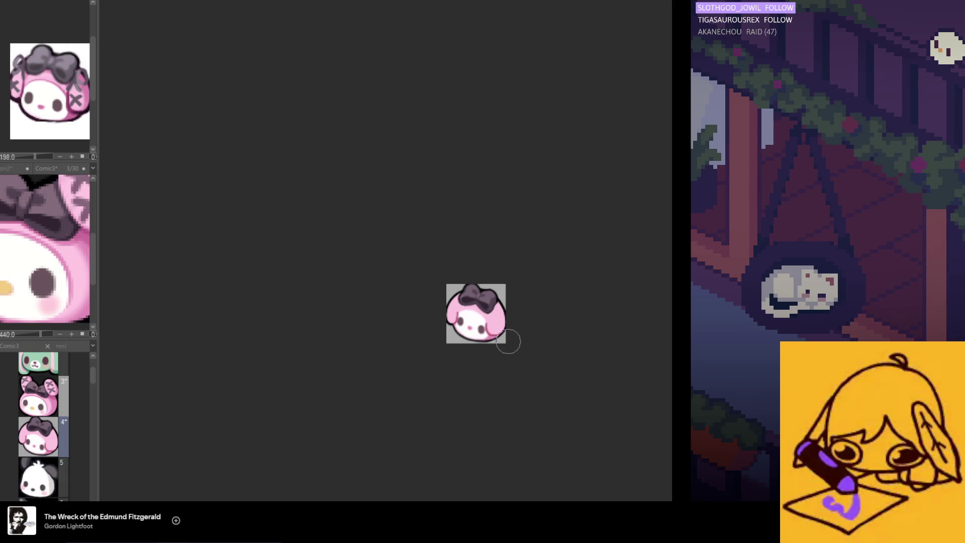
Enlarge the brush, then start a Free Transform on the whole bunny artwork
key("e")
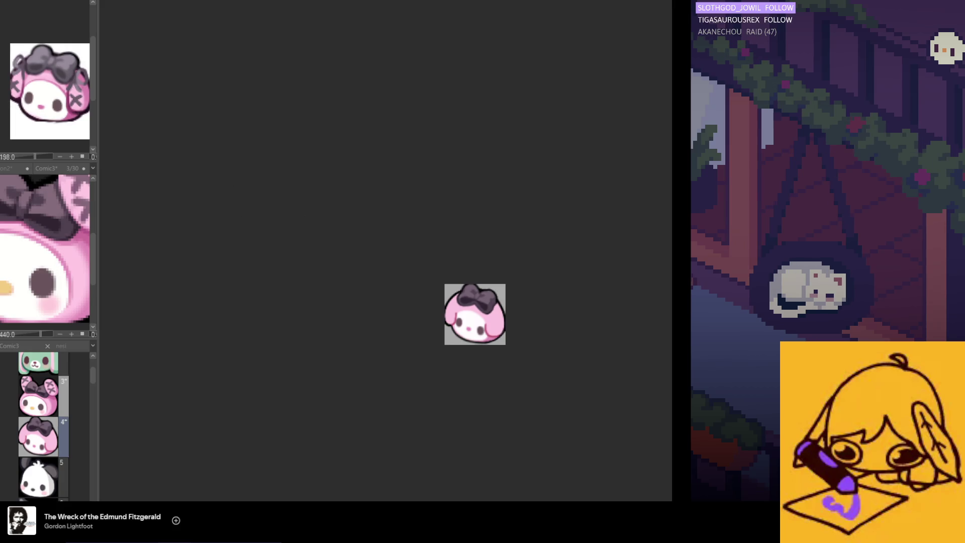
key("ctrl+t")
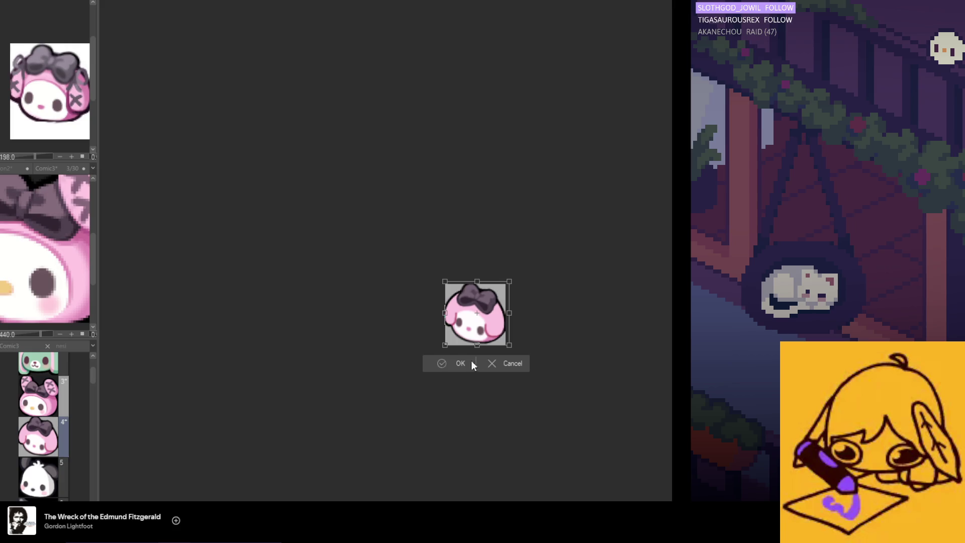
Stretch the artwork slightly wider, apply it, then lasso-select the right eye
left_click_drag(510, 346, 511, 346)
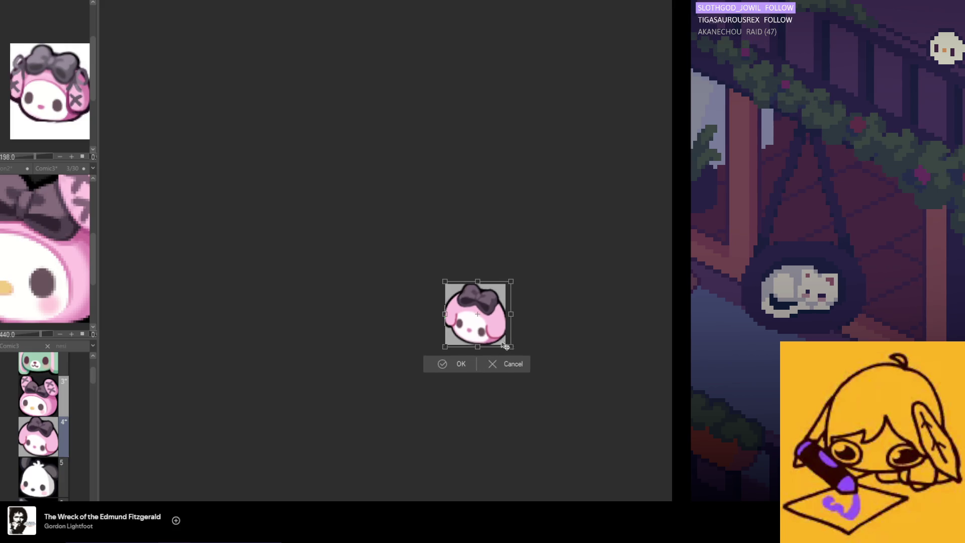
left_click(456, 364)
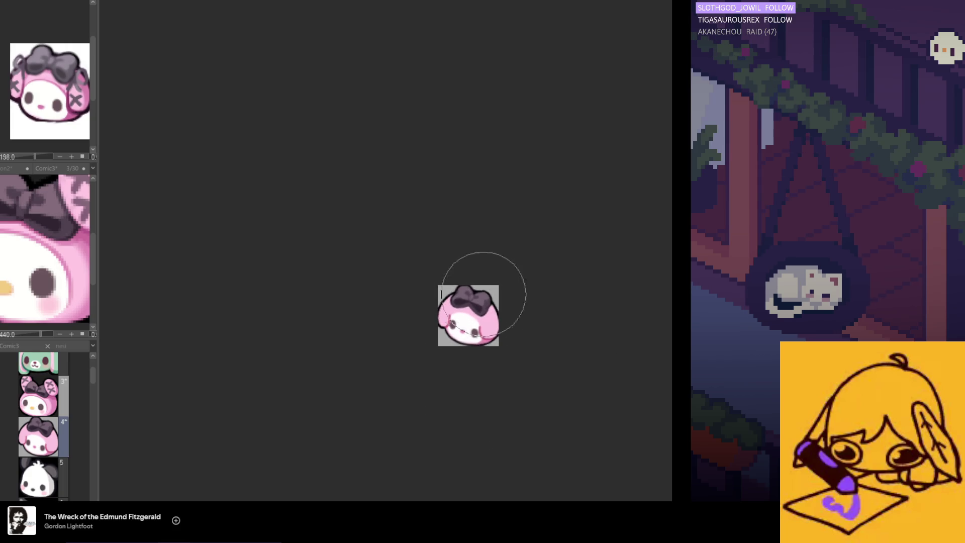
scroll(482, 295, "up", 1)
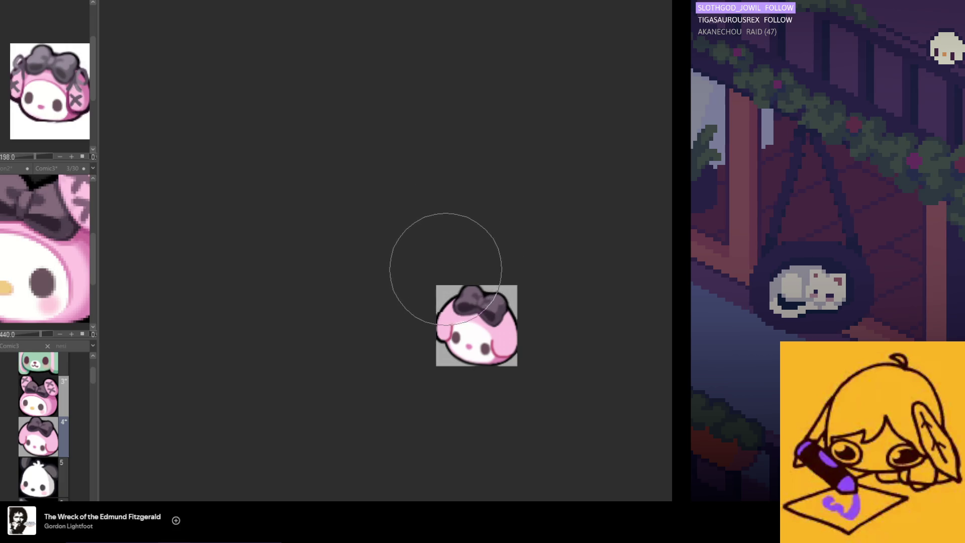
scroll(484, 254, "down", 1)
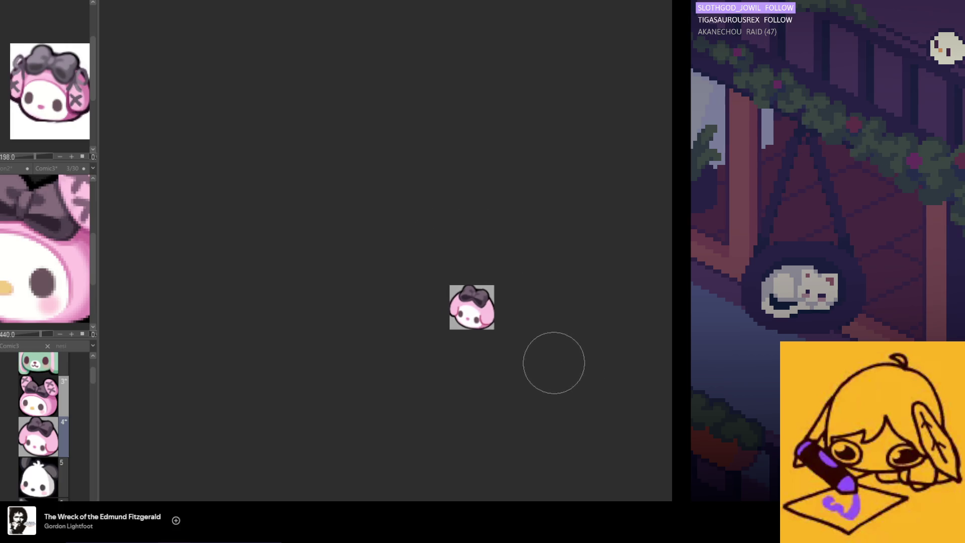
scroll(543, 363, "down", 1)
scroll(529, 364, "down", 1)
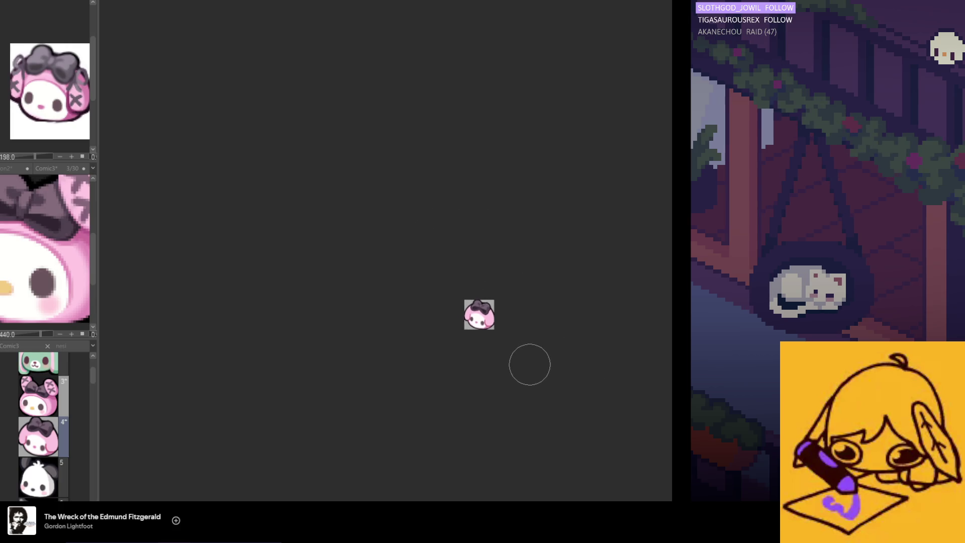
scroll(544, 362, "right", 1)
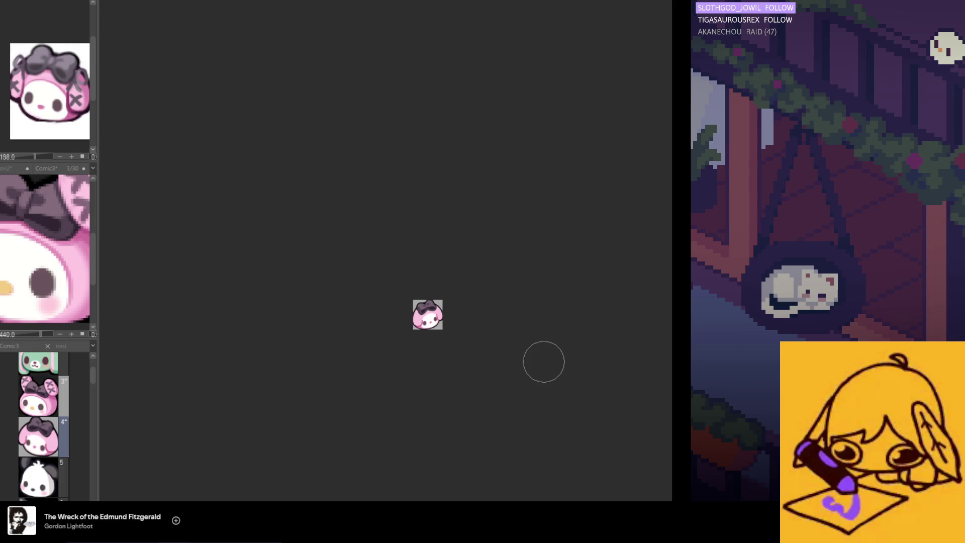
scroll(544, 362, "left", 1)
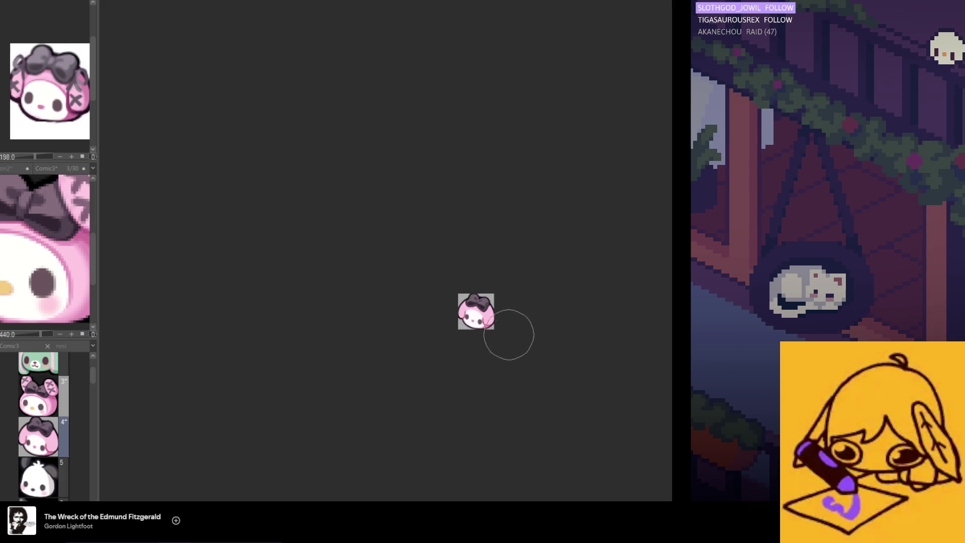
scroll(506, 330, "up", 2)
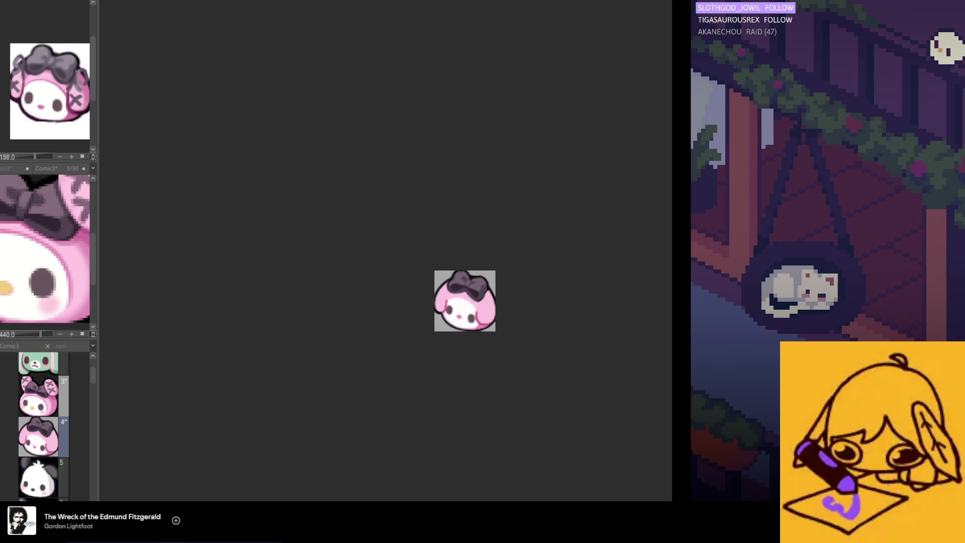
scroll(491, 294, "up", 1)
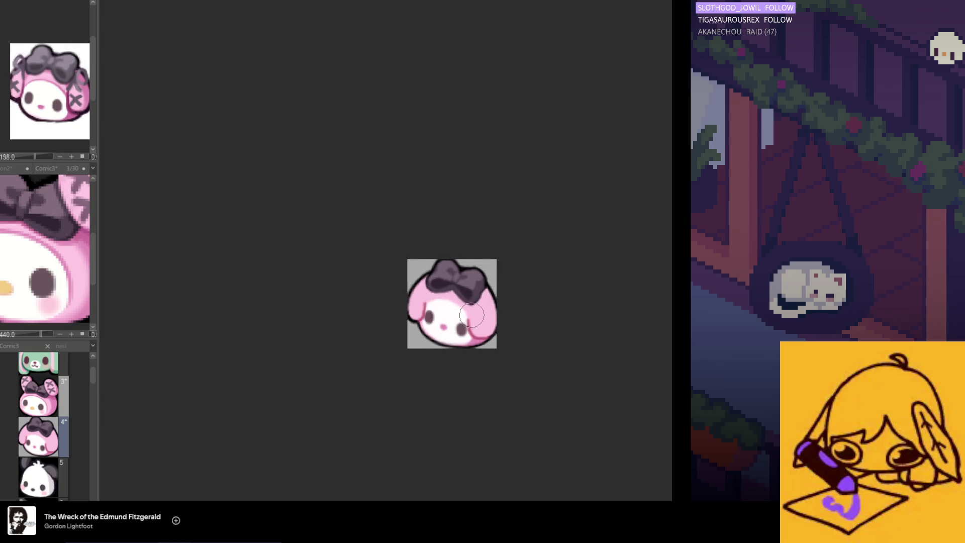
scroll(471, 316, "down", 1)
scroll(461, 398, "down", 1)
scroll(469, 307, "up", 1)
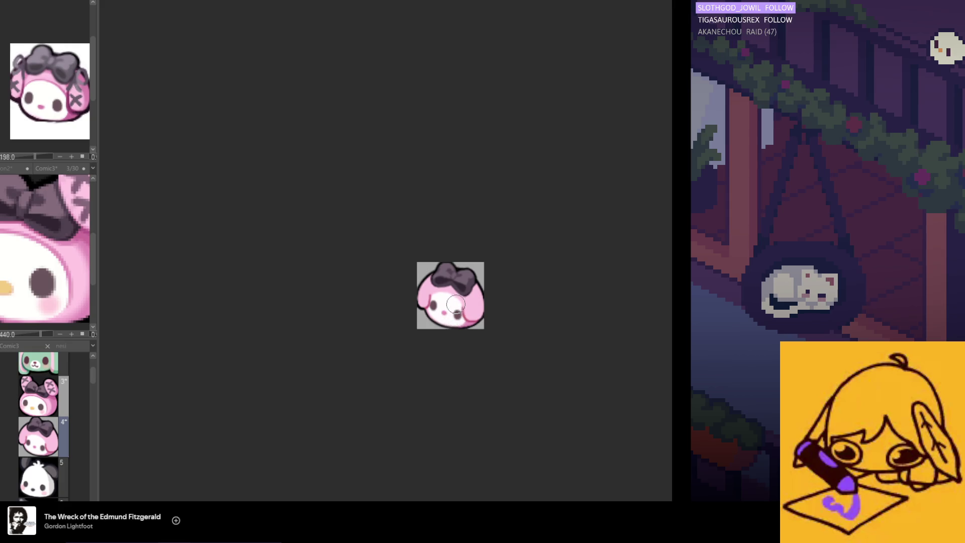
scroll(455, 302, "down", 2)
scroll(455, 324, "down", 2)
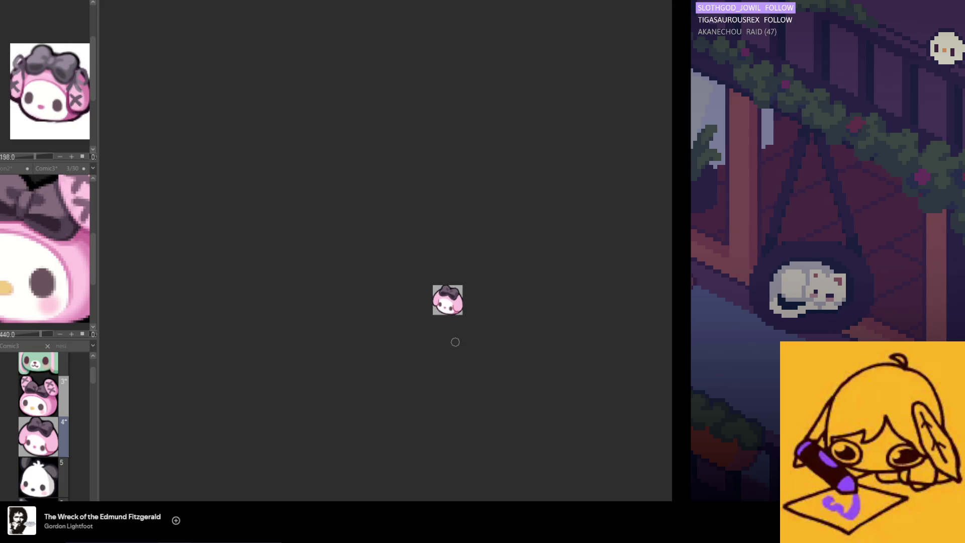
scroll(433, 318, "up", 1)
scroll(434, 318, "up", 1)
scroll(469, 322, "up", 1)
scroll(470, 321, "up", 1)
scroll(470, 321, "up", 1)
mouse_move(462, 259)
left_mouse_down()
mouse_move(455, 315)
mouse_move(485, 287)
left_mouse_up()
Transform the right eye area, then nudge the left side of the face right and down
left_click(512, 335)
left_click(436, 333)
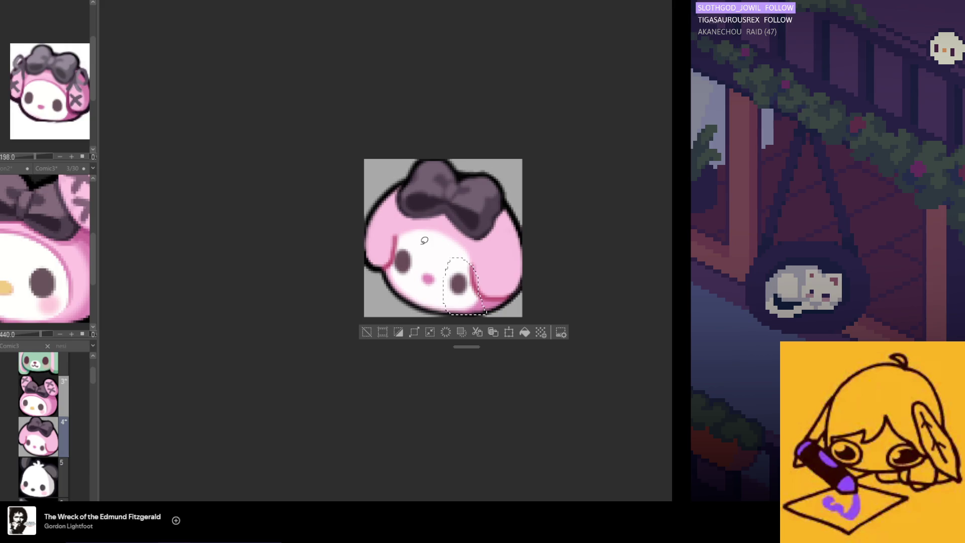
left_click_drag(399, 212, 399, 214)
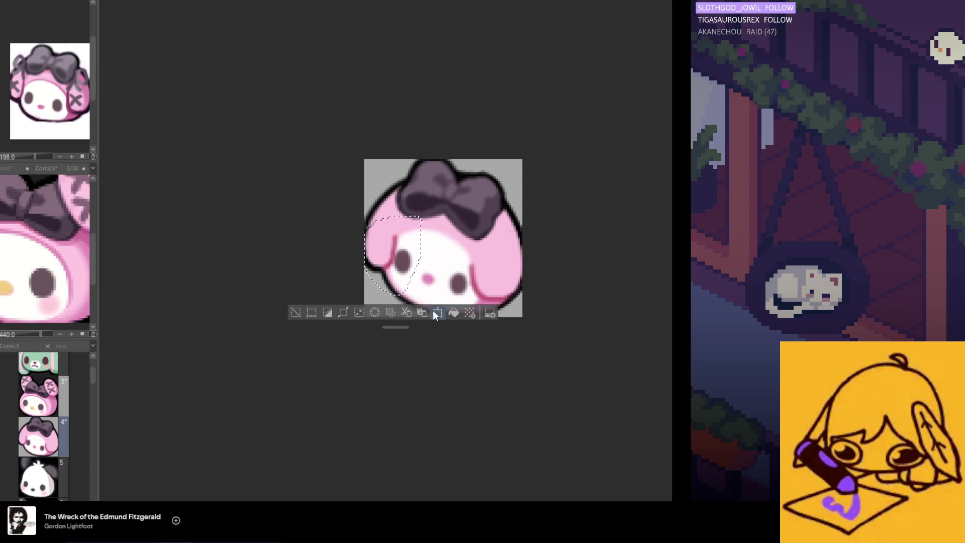
left_click(433, 310)
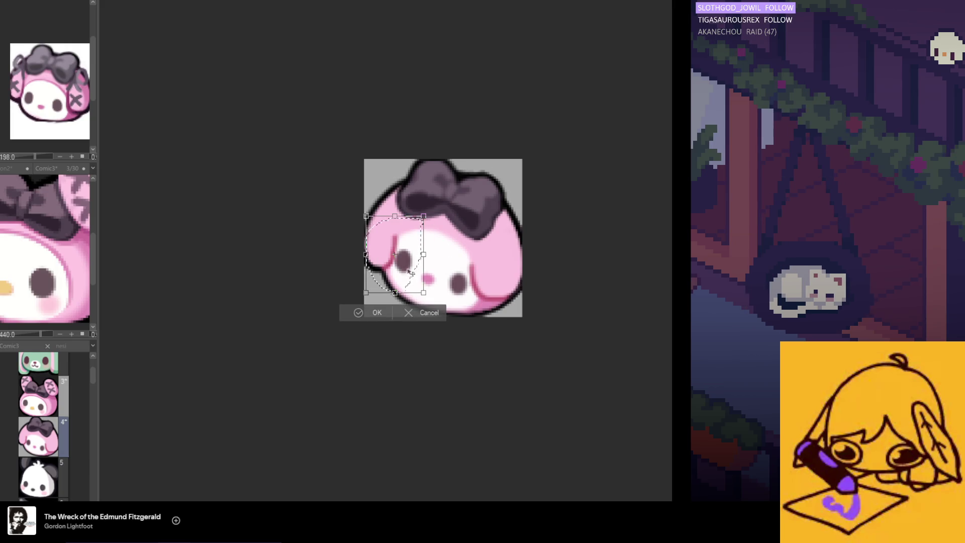
left_click_drag(410, 274, 414, 276)
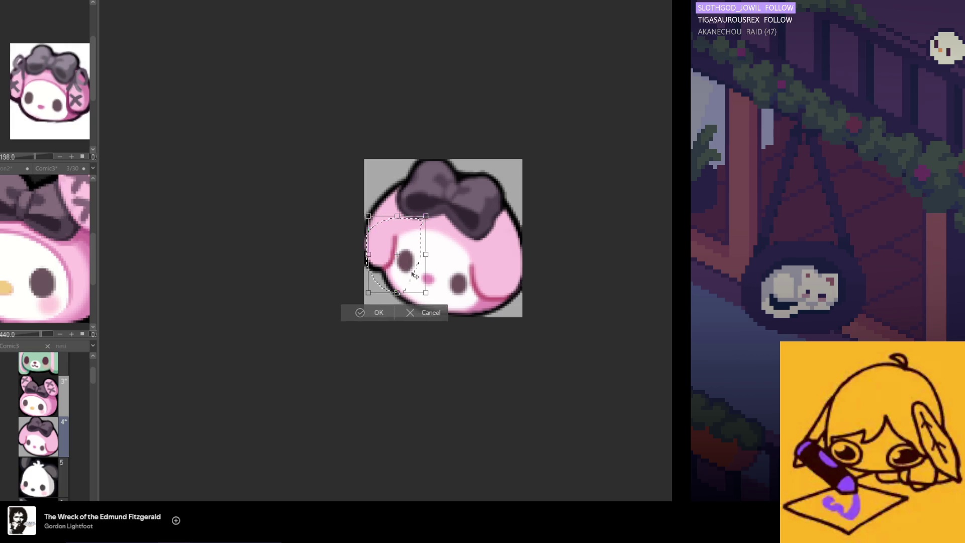
left_click(379, 313)
scroll(387, 362, "down", 2)
scroll(392, 362, "down", 1)
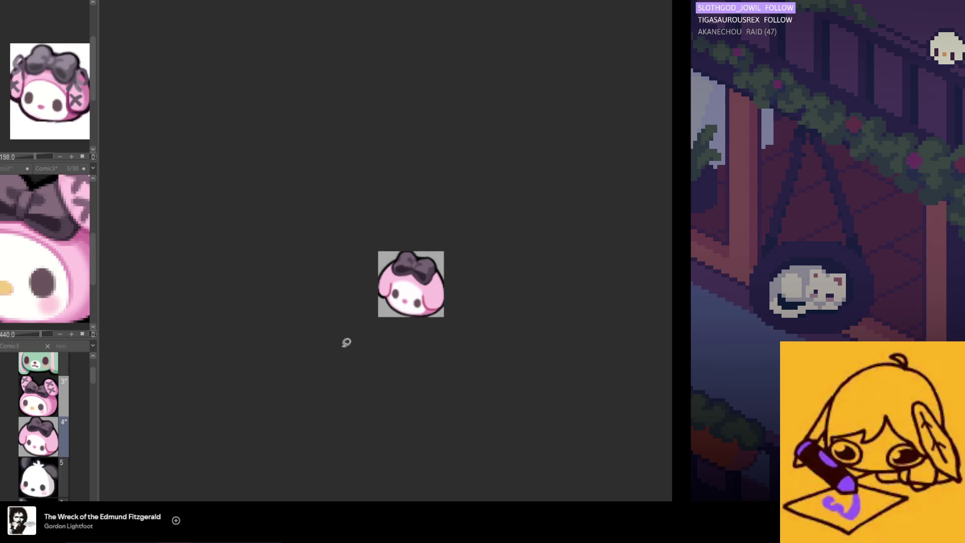
scroll(362, 323, "up", 1)
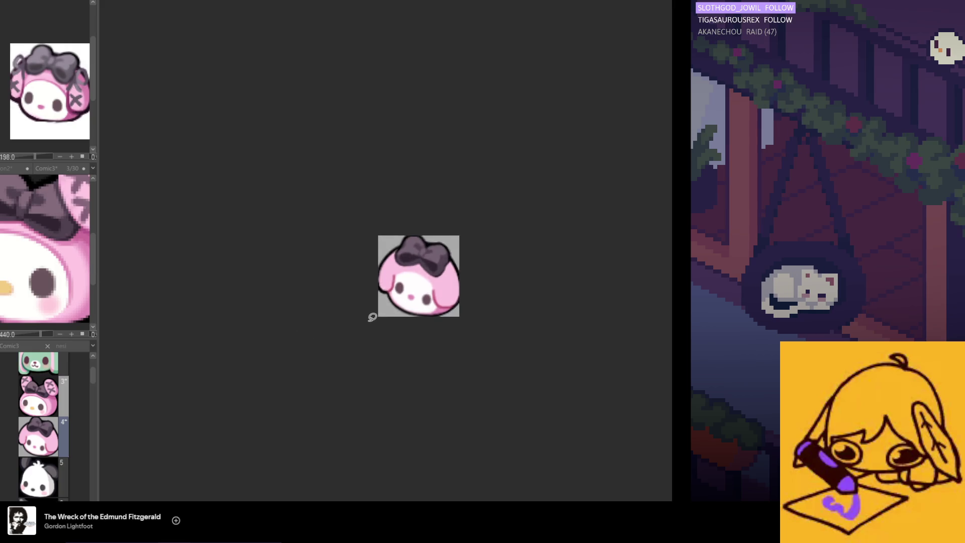
scroll(370, 317, "up", 3)
Reshape the lower left ear area, then transform the cheek blush and confirm
mouse_move(424, 288)
left_mouse_down()
mouse_move(398, 235)
mouse_move(381, 302)
left_mouse_up()
left_click(466, 336)
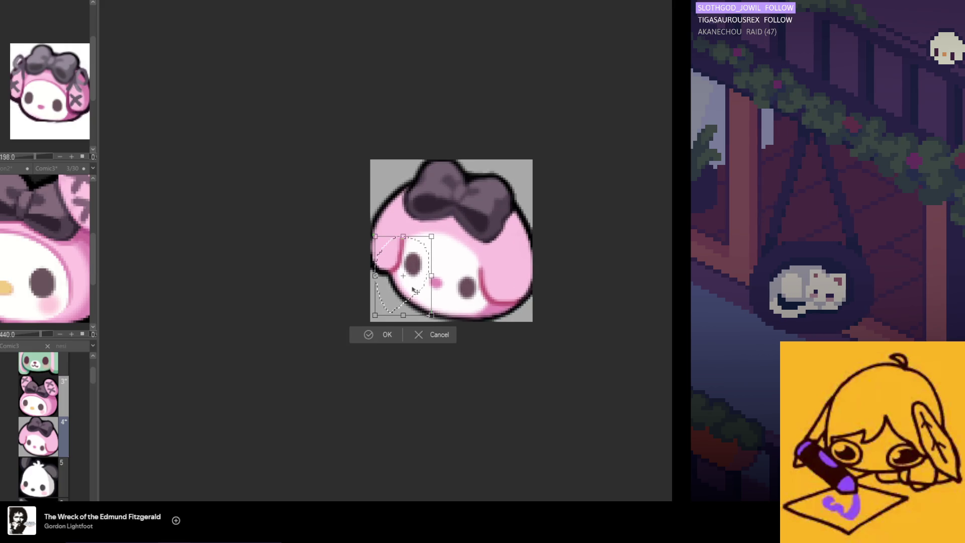
left_click(387, 339)
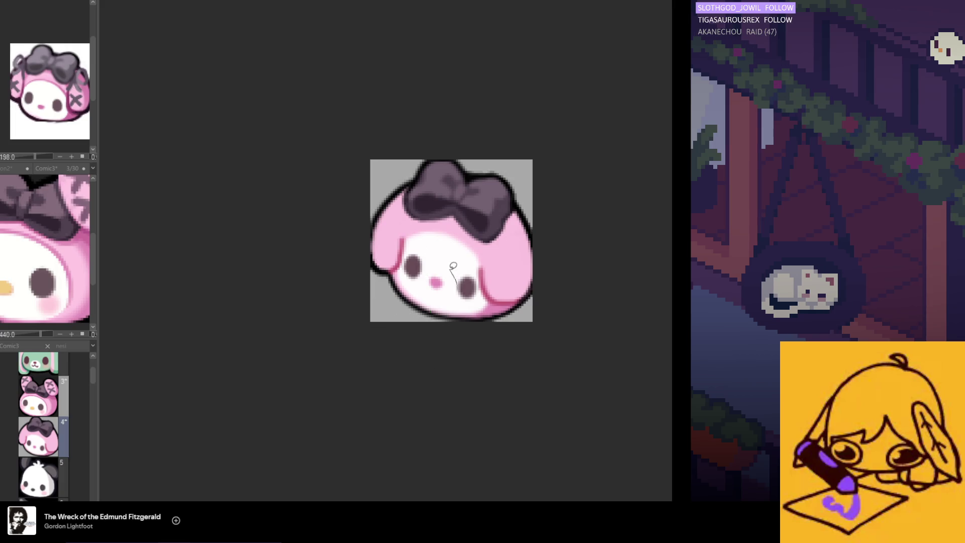
left_click_drag(453, 281, 445, 304)
left_click(479, 327)
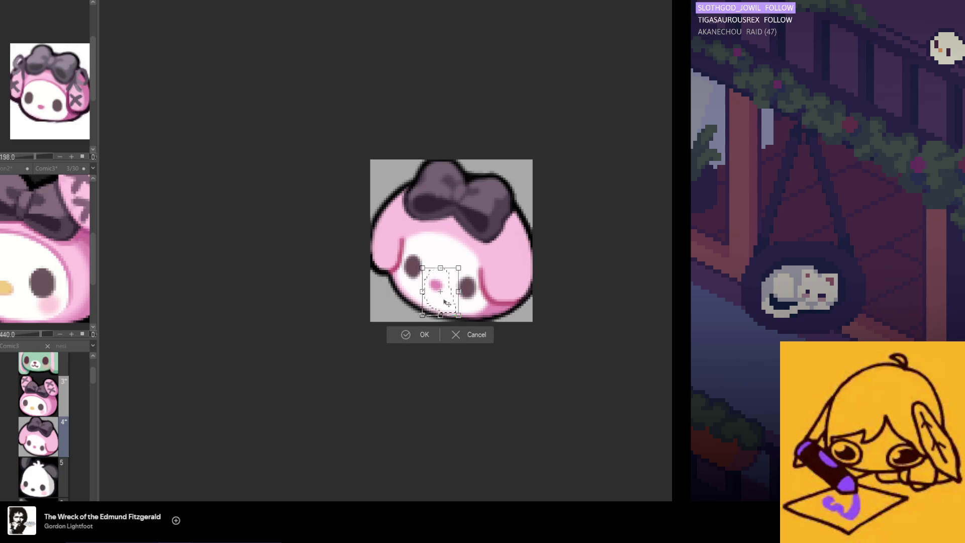
left_click(423, 331)
scroll(390, 324, "down", 2)
scroll(390, 349, "down", 2)
scroll(390, 369, "down", 2)
scroll(387, 368, "down", 1)
scroll(400, 367, "up", 1)
scroll(403, 337, "up", 1)
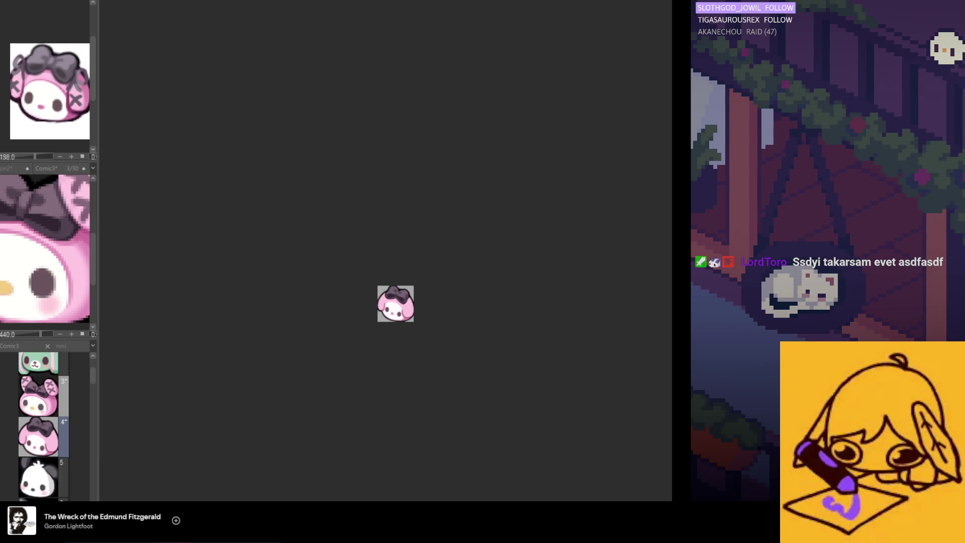
scroll(410, 329, "up", 1)
scroll(410, 324, "up", 1)
scroll(407, 317, "up", 1)
scroll(407, 312, "up", 2)
scroll(408, 313, "up", 1)
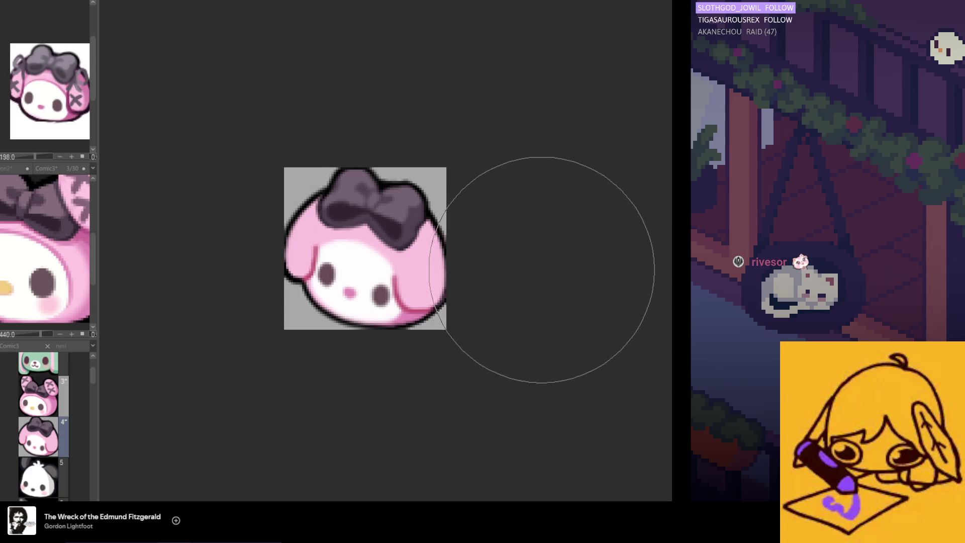
scroll(546, 297, "down", 2)
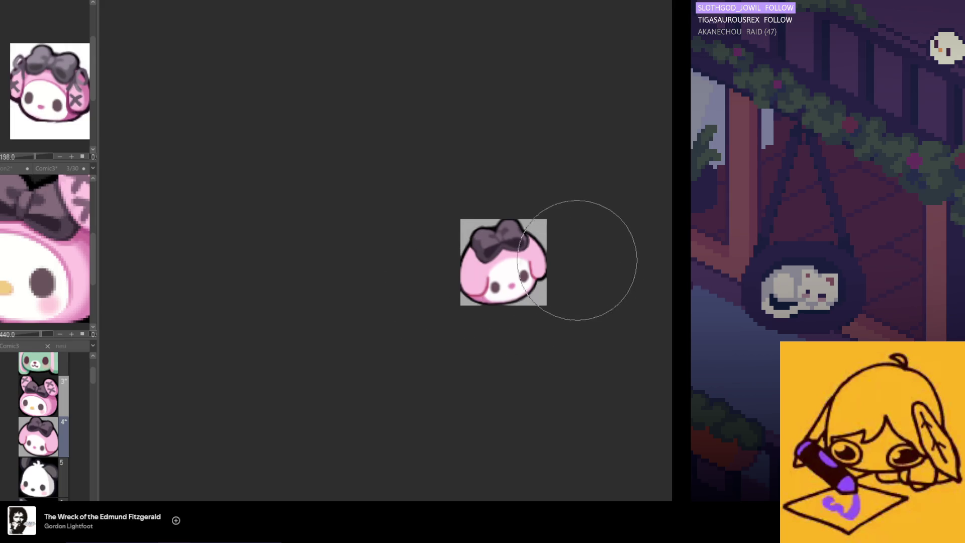
scroll(496, 283, "up", 1)
scroll(495, 283, "up", 1)
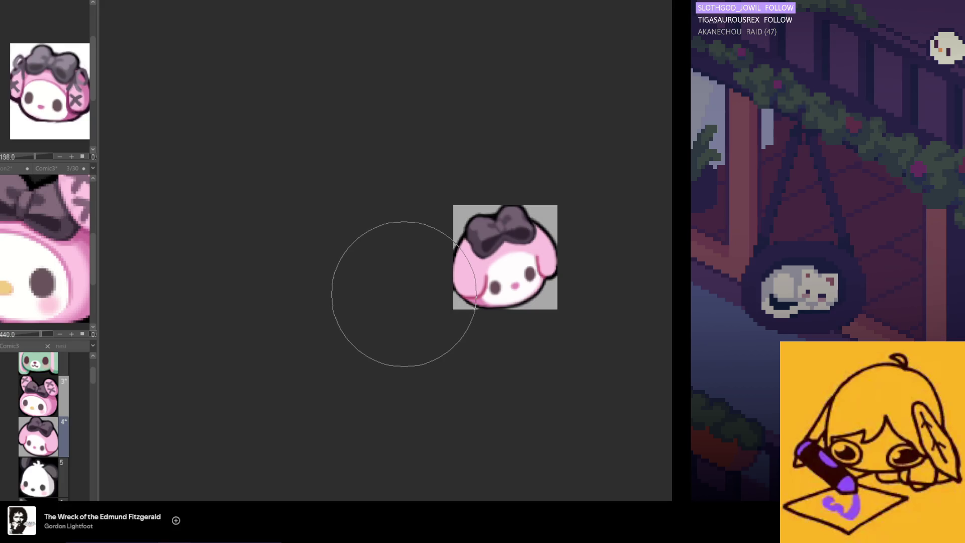
scroll(396, 302, "down", 2)
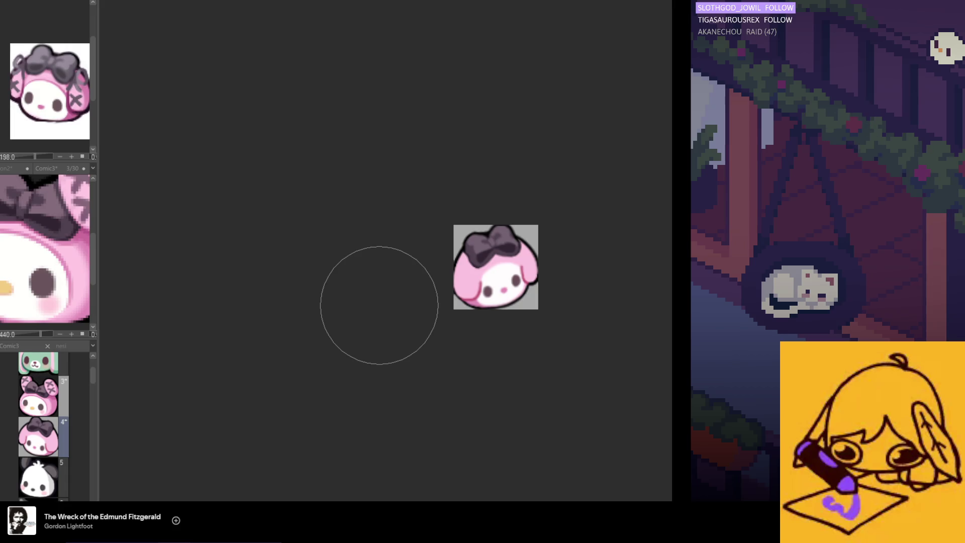
Mirror the canvas to check proportions and show page 3's emote for reference
key("h")
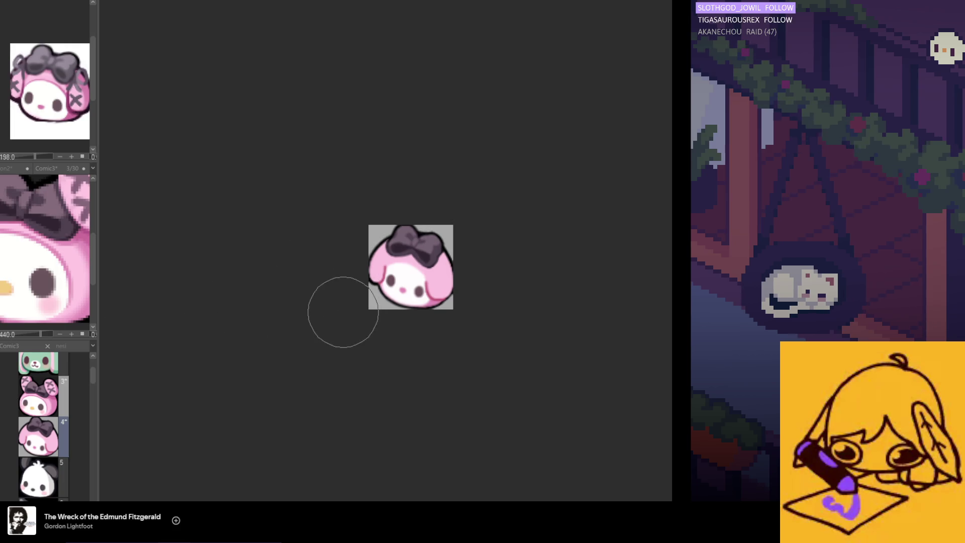
left_click(39, 396)
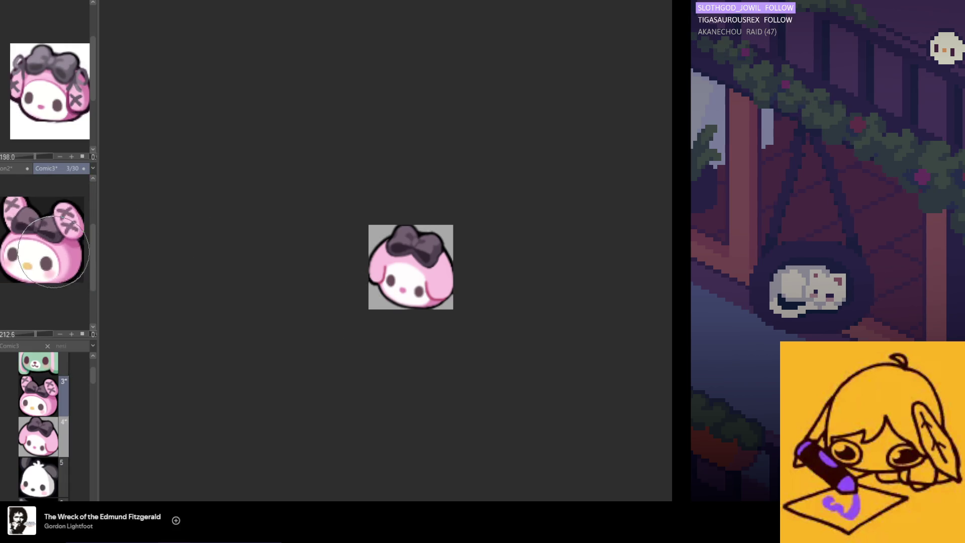
Return to the page-4 emote and start transforming its face area
key("Page_Down")
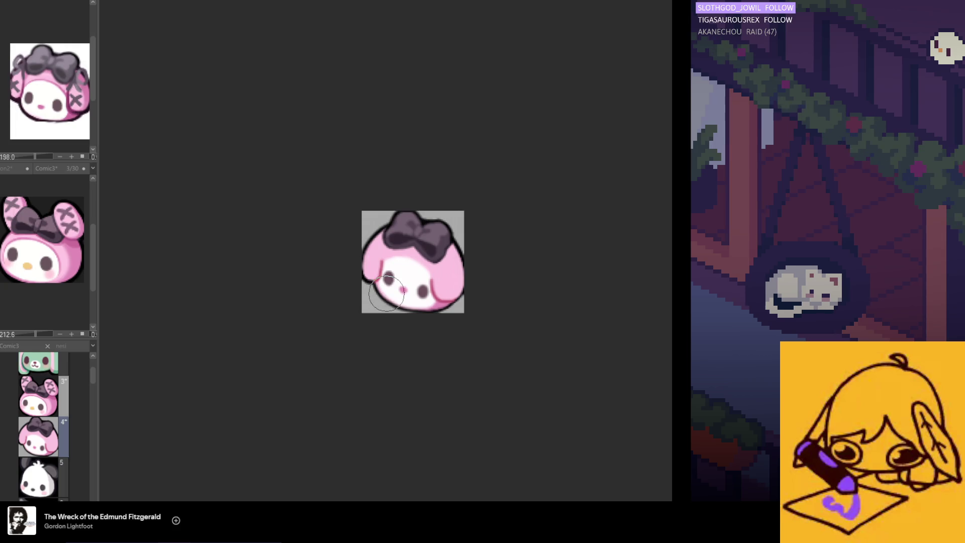
scroll(424, 313, "down", 1)
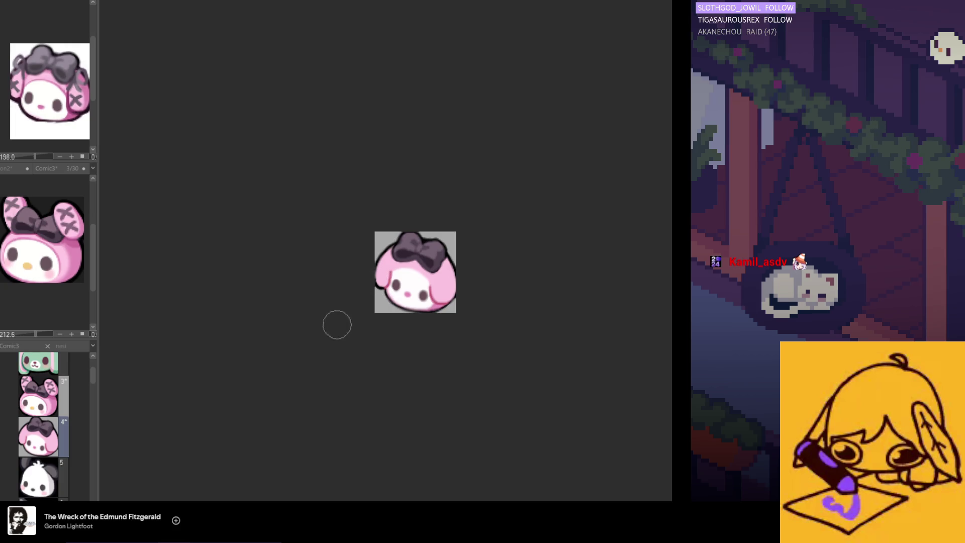
scroll(338, 324, "down", 2)
scroll(372, 367, "down", 1)
scroll(377, 339, "up", 2)
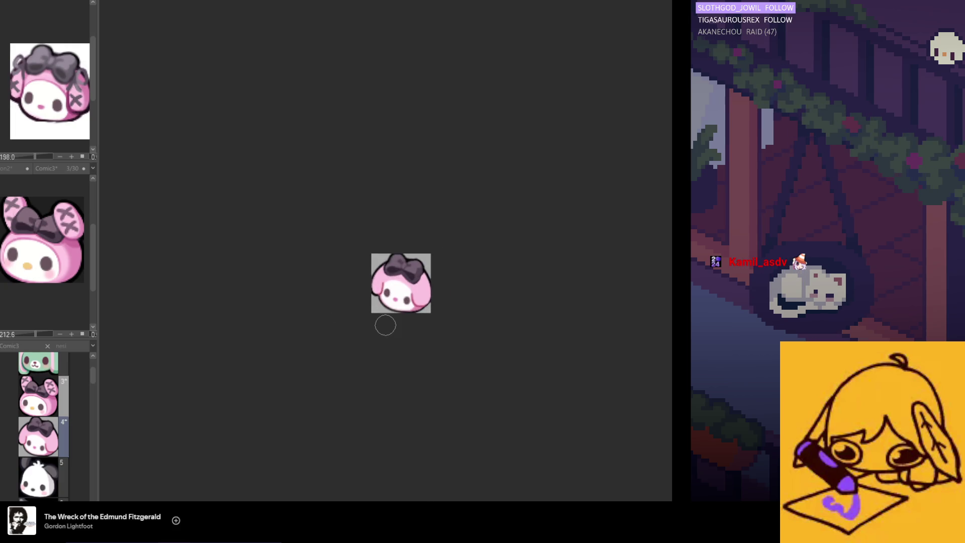
scroll(384, 323, "up", 1)
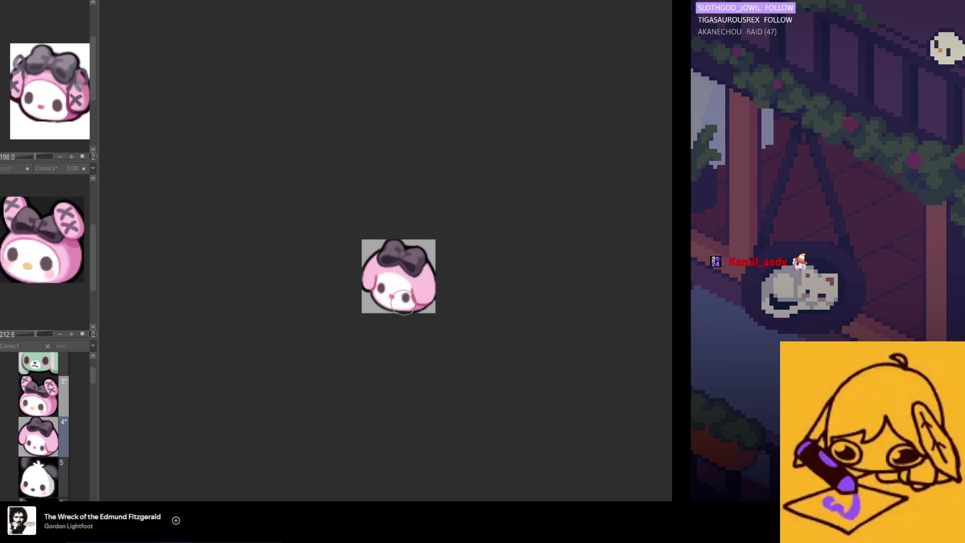
scroll(403, 304, "up", 1)
scroll(340, 279, "up", 1)
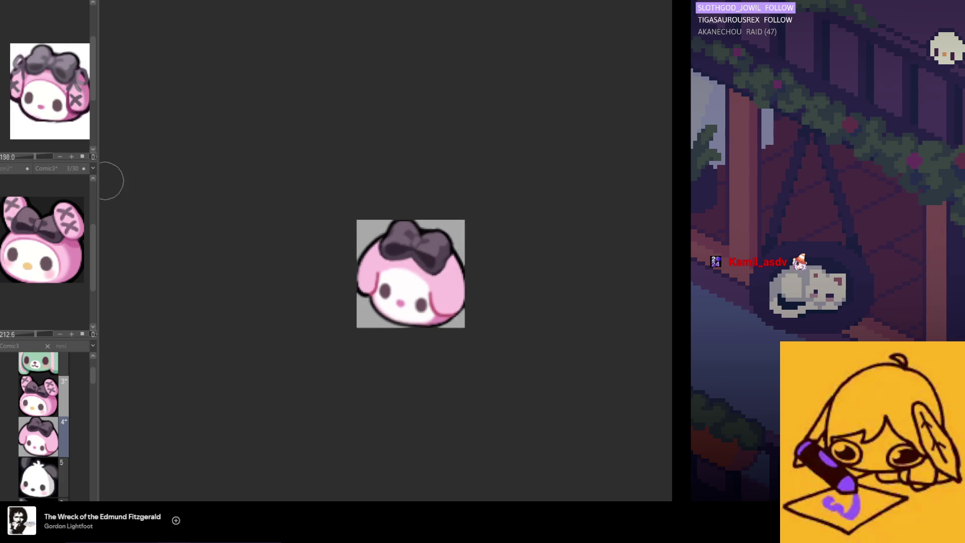
key("ctrl+t")
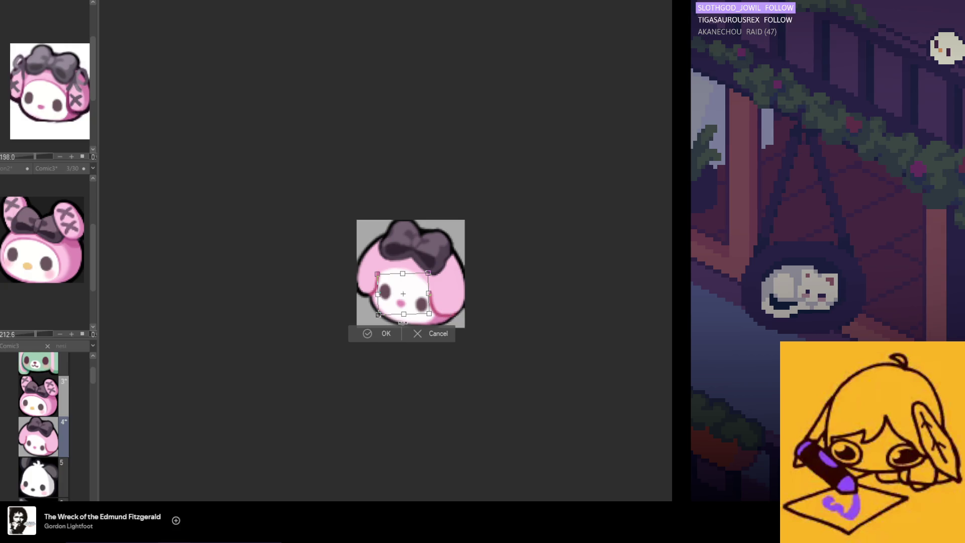
Confirm the face transform, then repaint the lower-right edge of the face
left_click(385, 334)
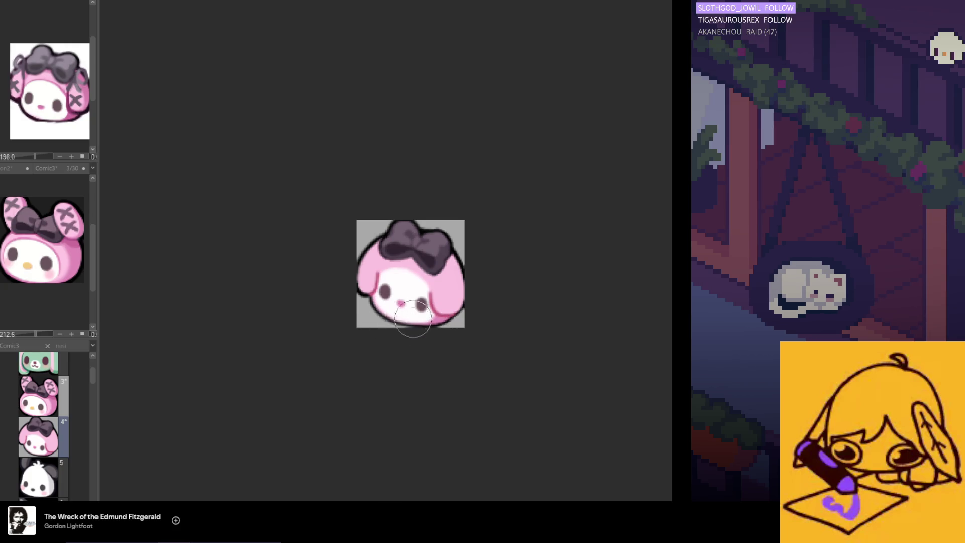
scroll(428, 311, "down", 1)
scroll(429, 312, "down", 1)
scroll(377, 324, "up", 1)
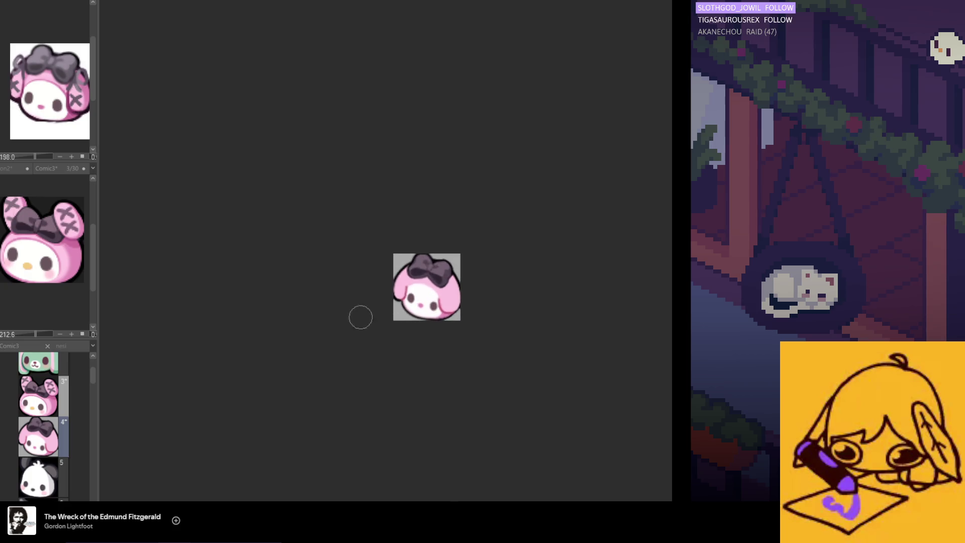
scroll(367, 327, "up", 1)
scroll(385, 330, "up", 2)
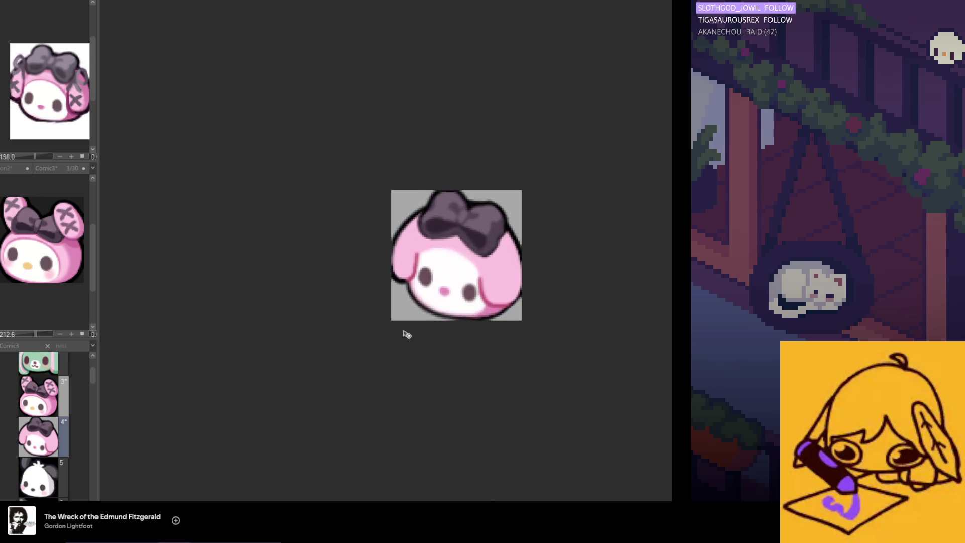
scroll(405, 332, "up", 2)
scroll(401, 338, "down", 2)
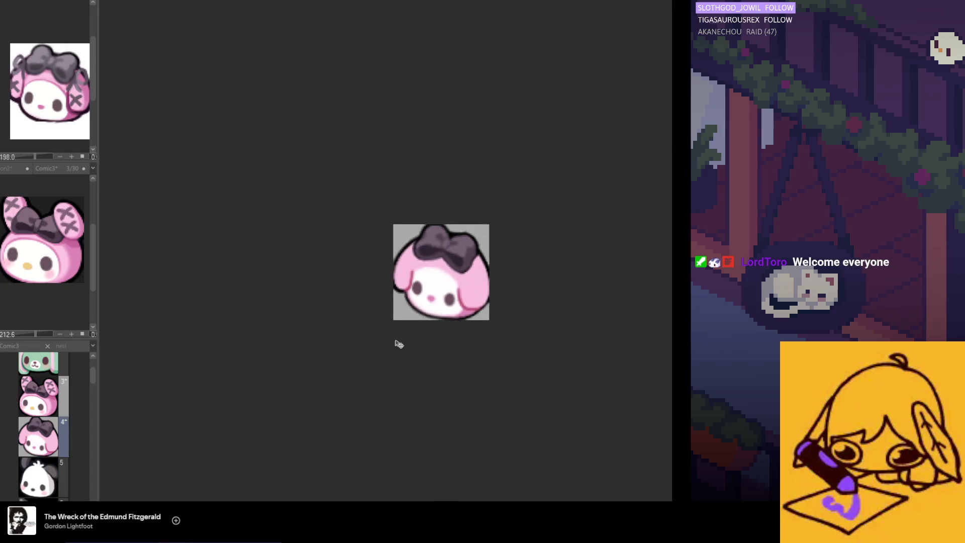
scroll(398, 355, "down", 2)
scroll(406, 357, "up", 1)
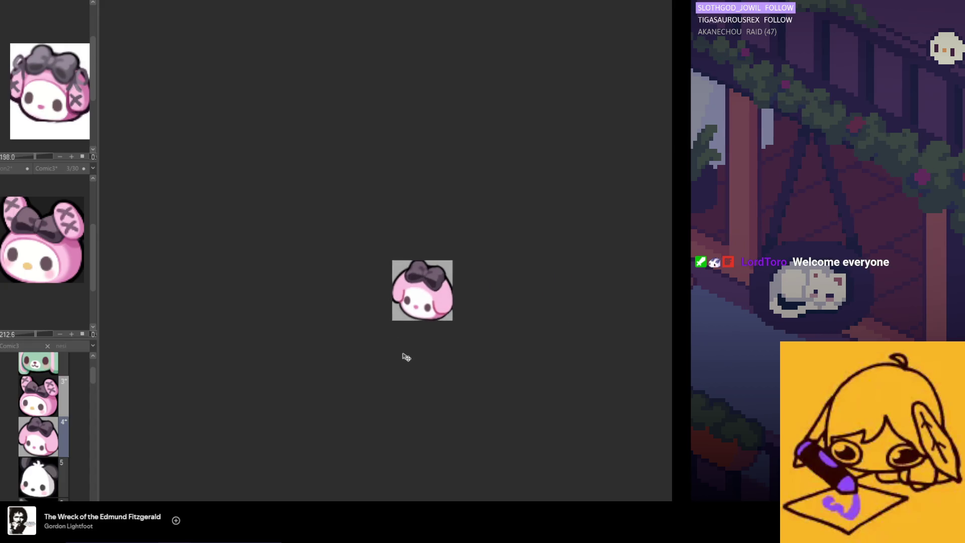
scroll(404, 352, "up", 1)
scroll(404, 351, "up", 1)
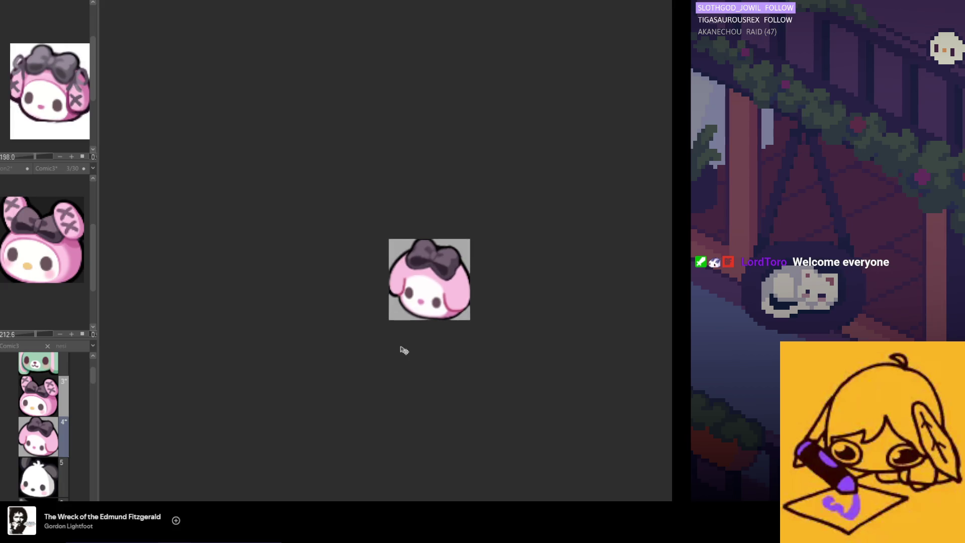
scroll(404, 350, "up", 1)
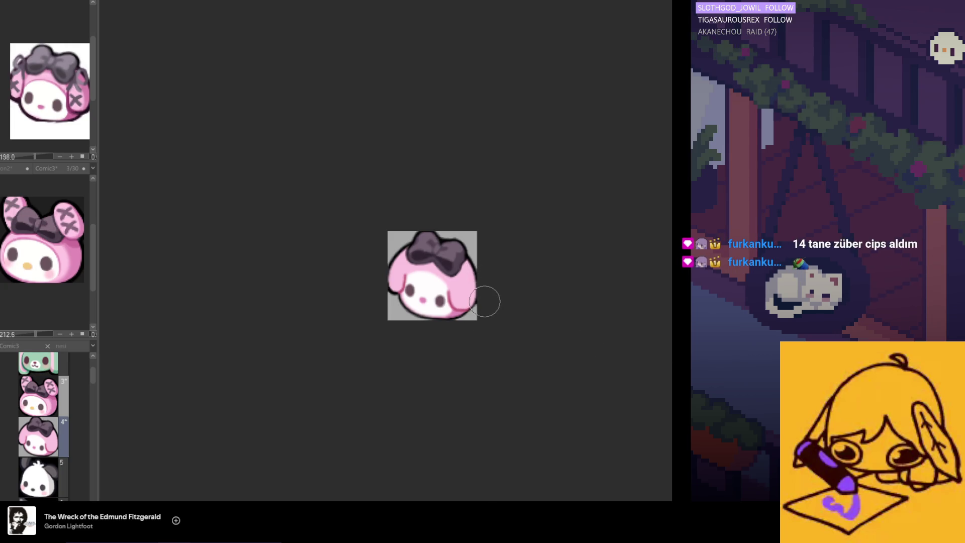
left_click_drag(444, 303, 477, 267)
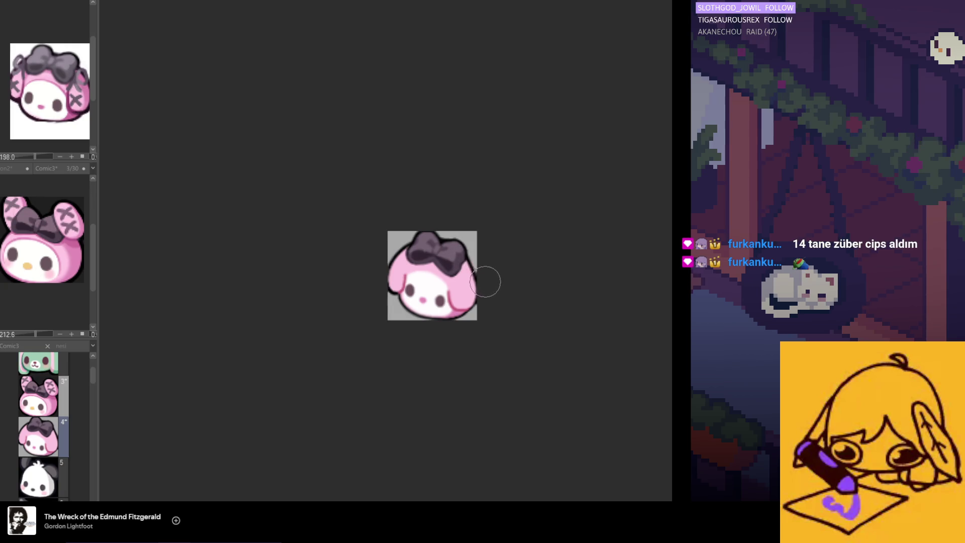
Mirror the canvas to recheck the drawing, then flip it back to normal
key("h")
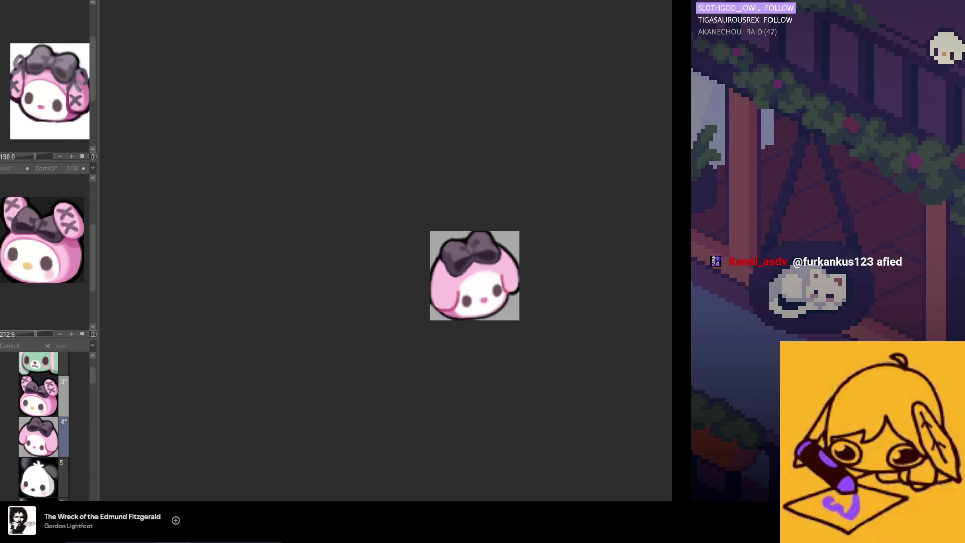
scroll(455, 339, "up", 2)
scroll(454, 339, "down", 1)
scroll(444, 333, "up", 1)
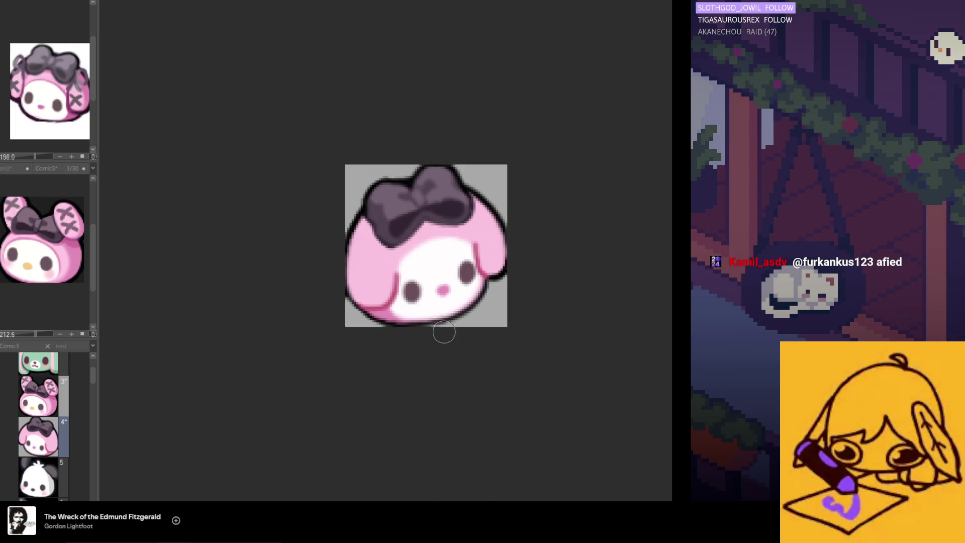
scroll(554, 273, "up", 1)
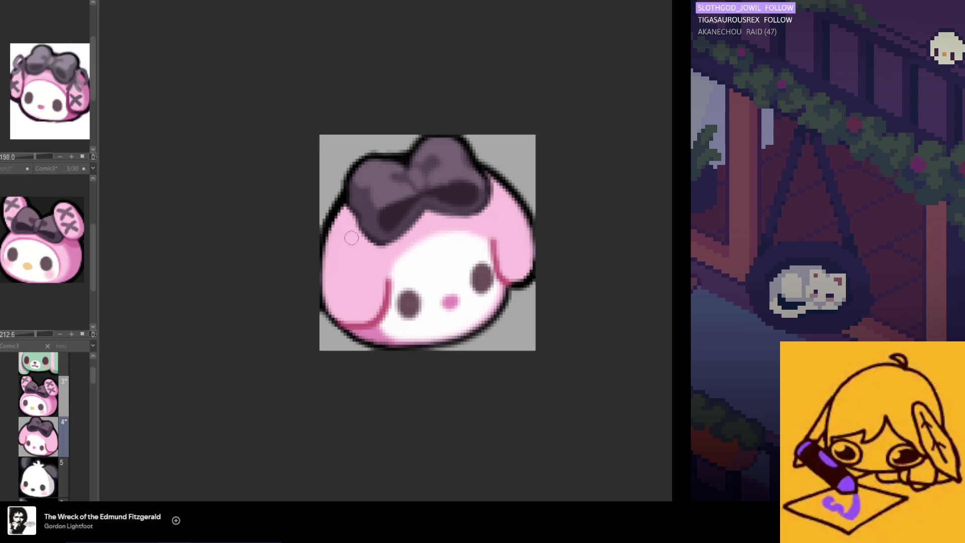
key("h")
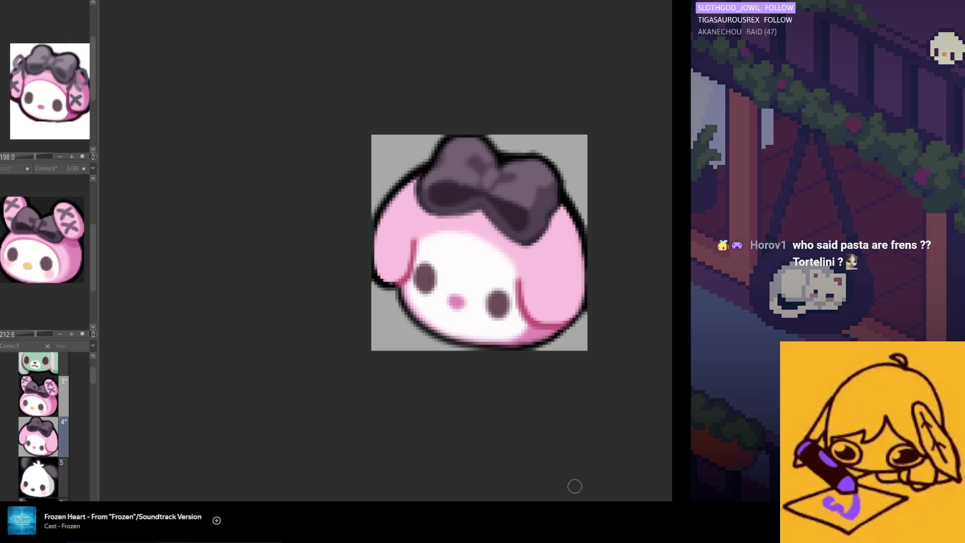
scroll(351, 339, "down", 1)
scroll(424, 345, "up", 1)
scroll(424, 346, "up", 1)
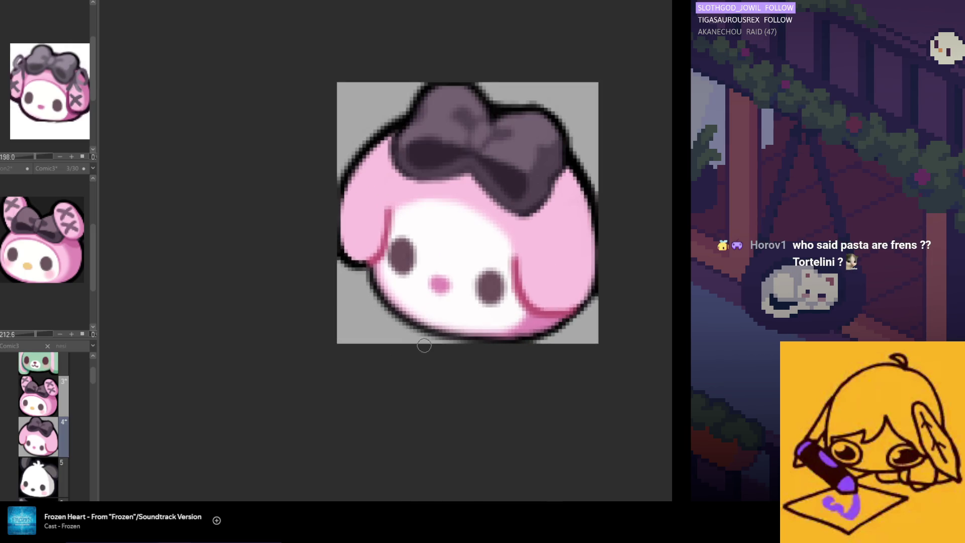
Cover part of the left outline with pink, check mirrored, then paint white over the lower-right pink
left_click_drag(343, 225, 352, 256)
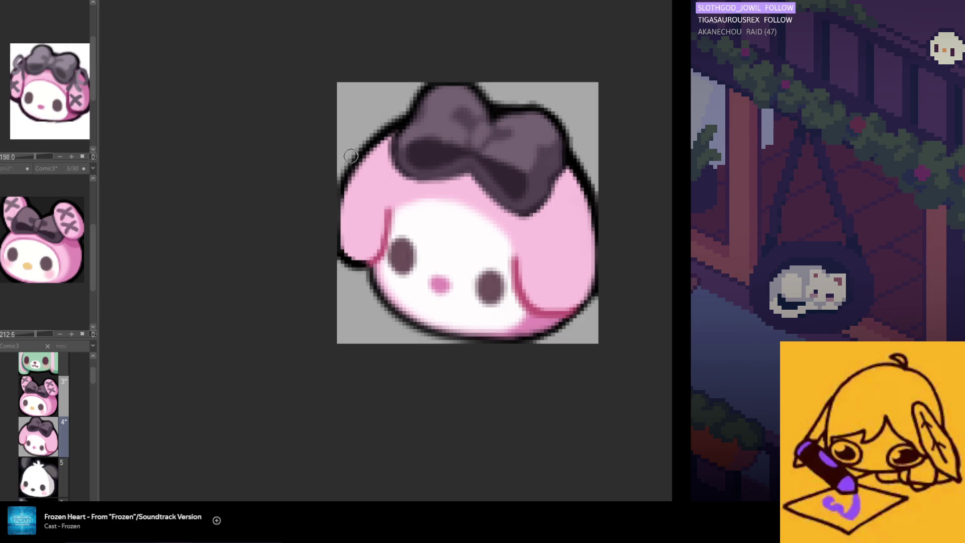
scroll(352, 319, "down", 3)
scroll(335, 383, "down", 1)
scroll(372, 325, "up", 1)
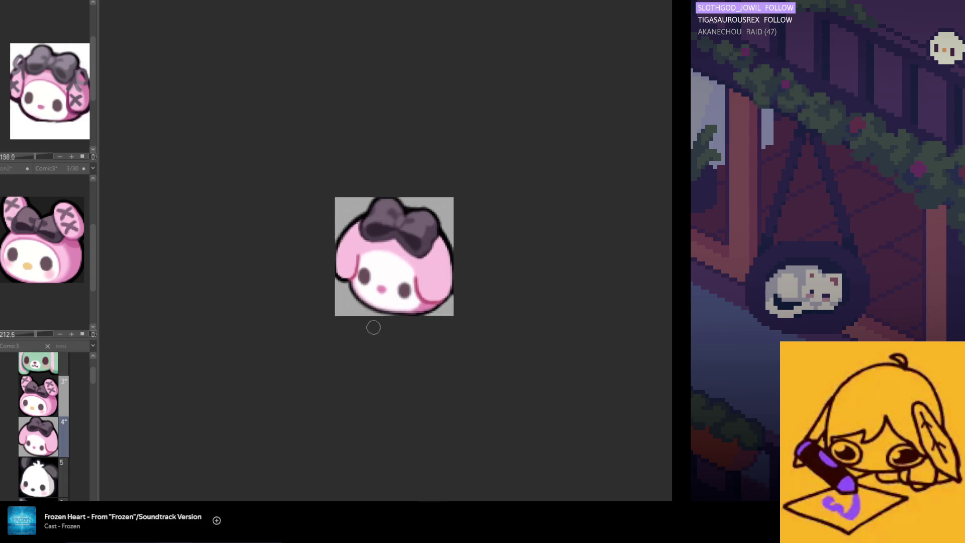
scroll(386, 287, "up", 2)
scroll(475, 256, "up", 1)
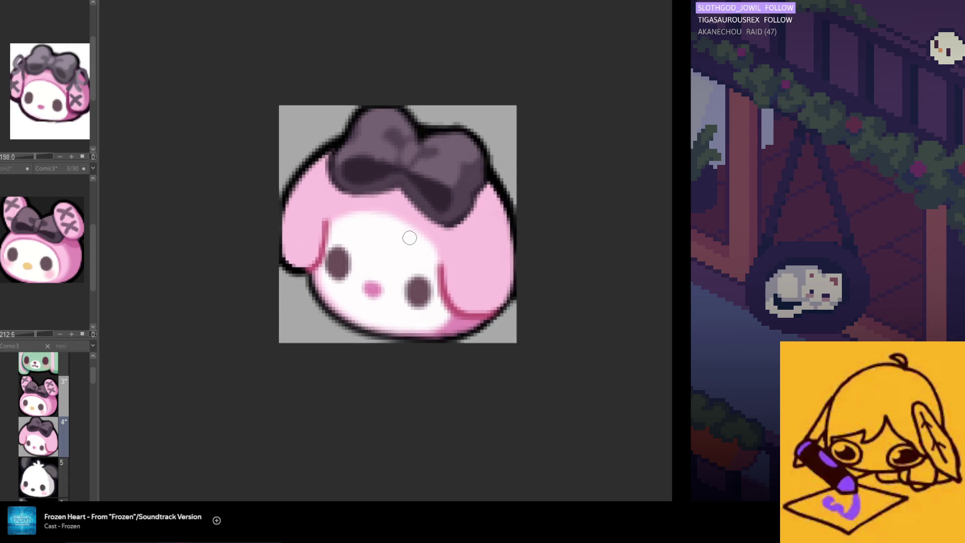
left_click(294, 265, "alt")
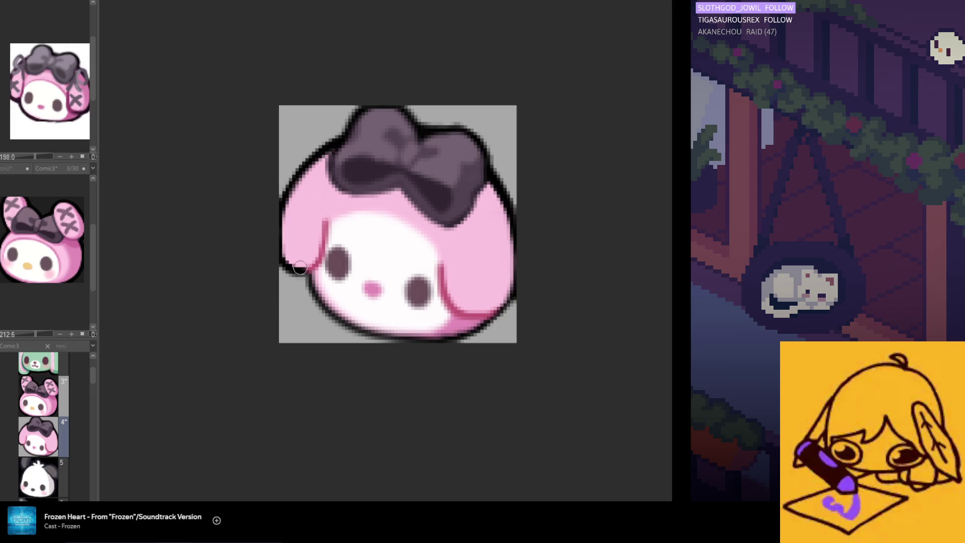
key("h")
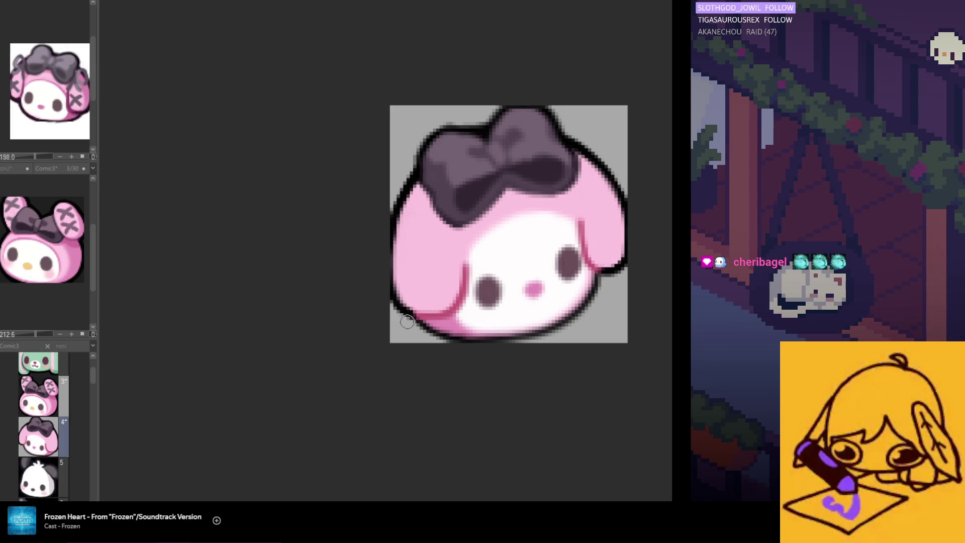
key("h")
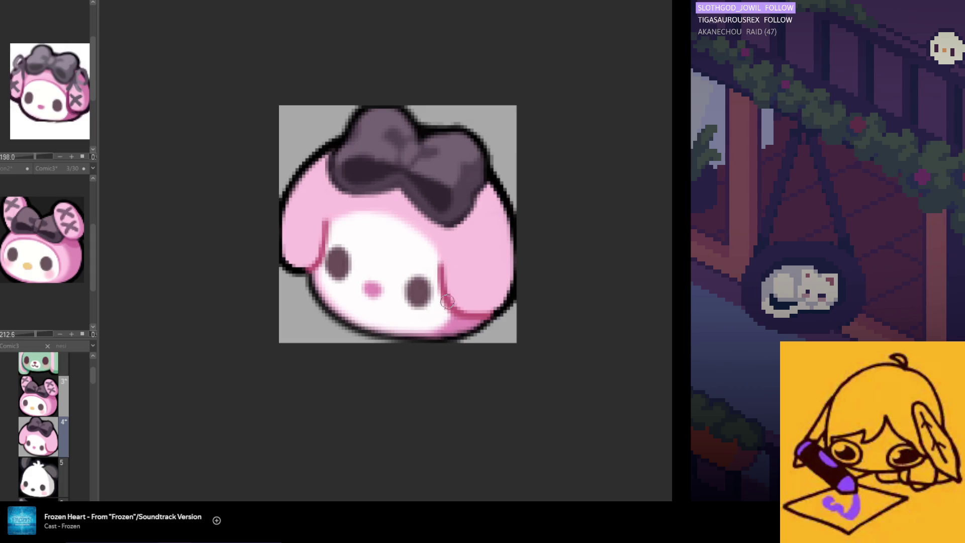
left_click_drag(473, 323, 443, 302)
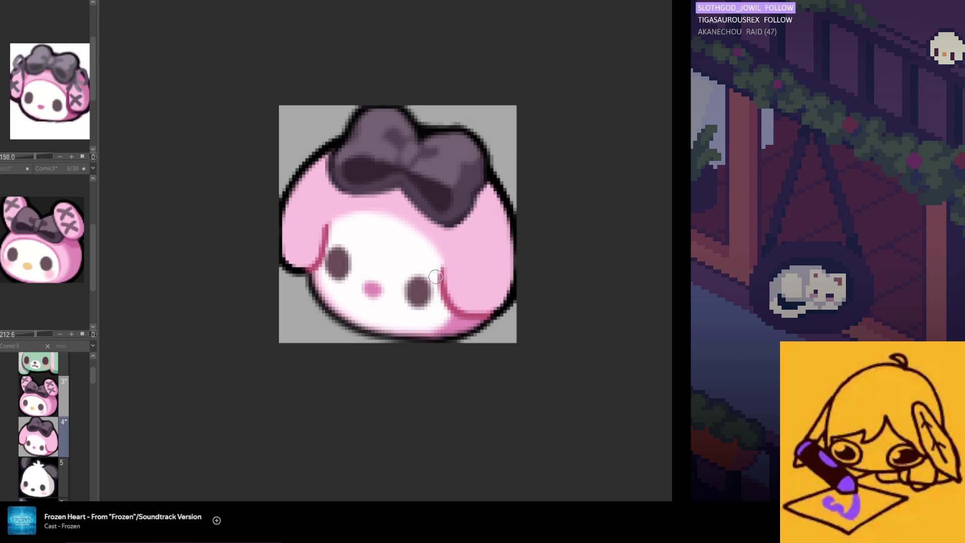
scroll(384, 242, "down", 1)
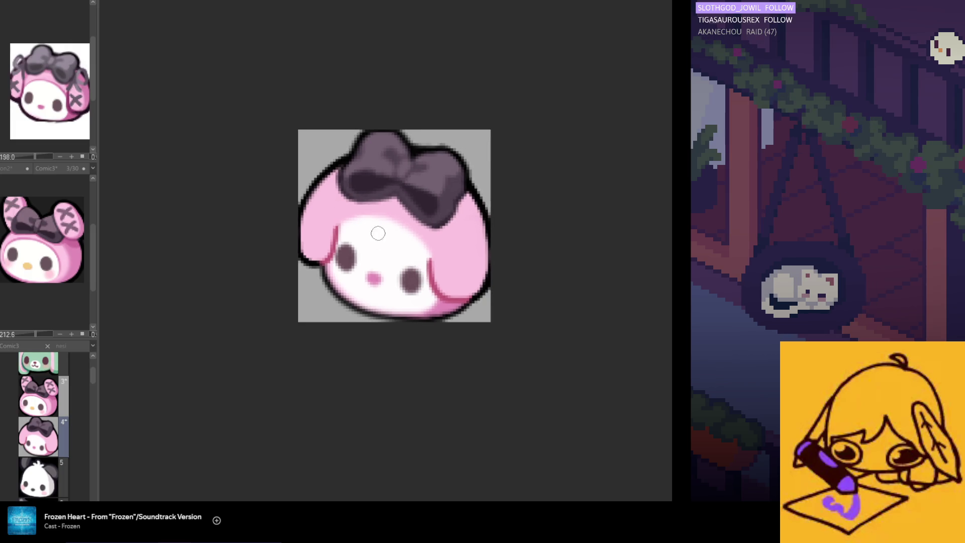
scroll(408, 302, "down", 2)
scroll(407, 286, "up", 1)
scroll(407, 261, "up", 2)
scroll(408, 260, "up", 1)
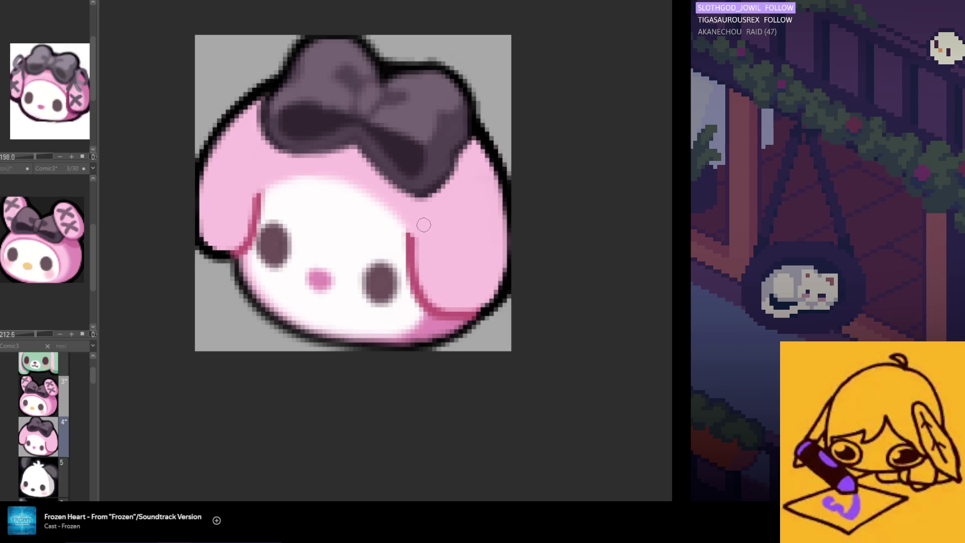
scroll(424, 225, "down", 2)
scroll(424, 225, "down", 1)
scroll(339, 241, "up", 2)
scroll(340, 240, "up", 2)
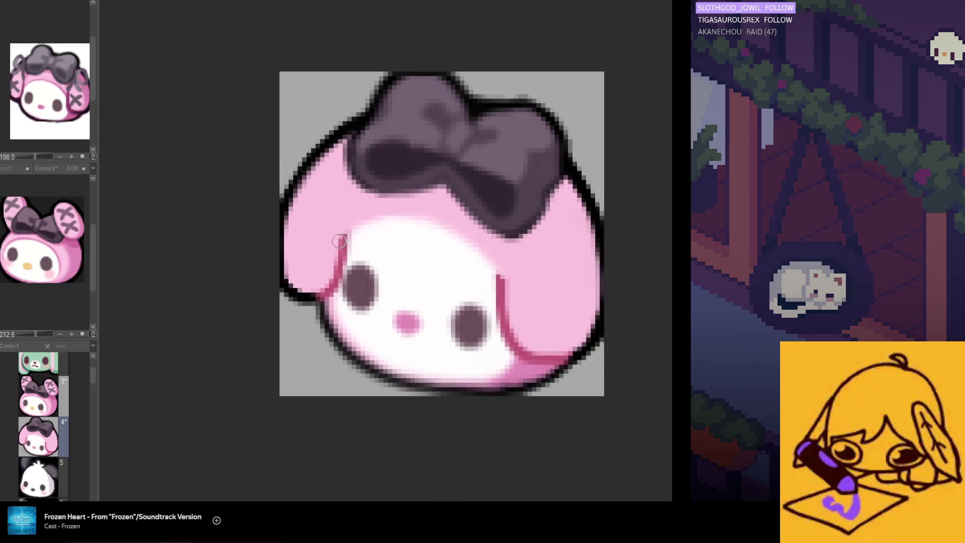
scroll(339, 240, "up", 1)
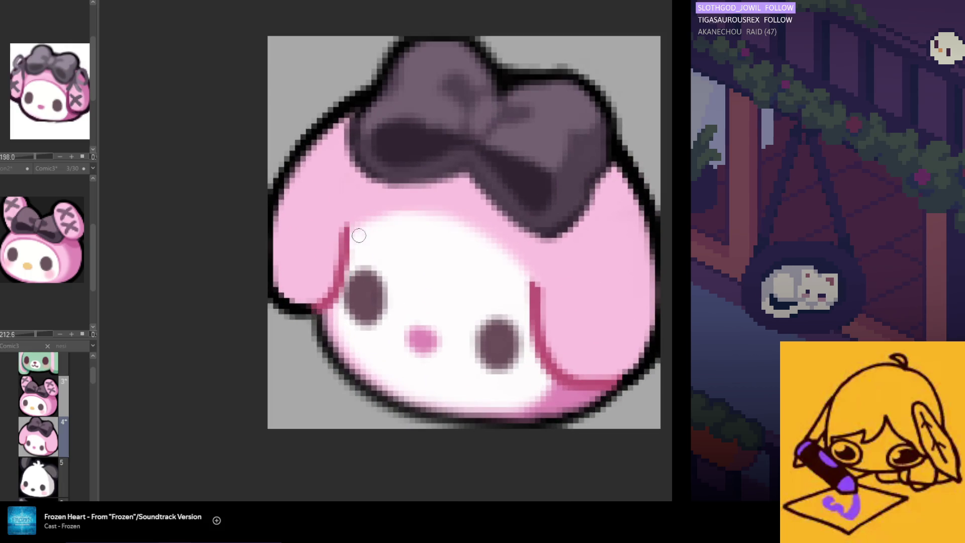
scroll(359, 237, "down", 2)
scroll(451, 304, "down", 1)
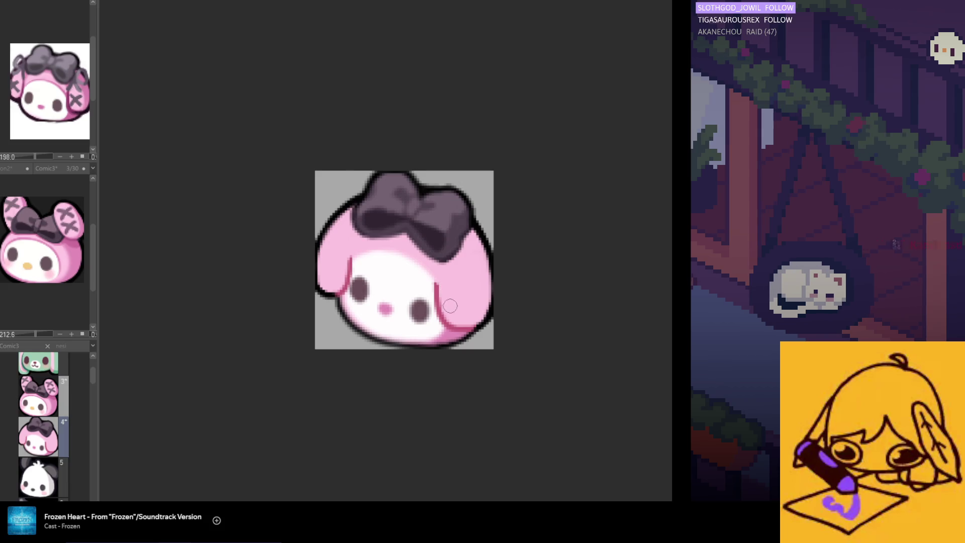
scroll(450, 305, "down", 1)
scroll(416, 304, "up", 1)
scroll(416, 305, "up", 1)
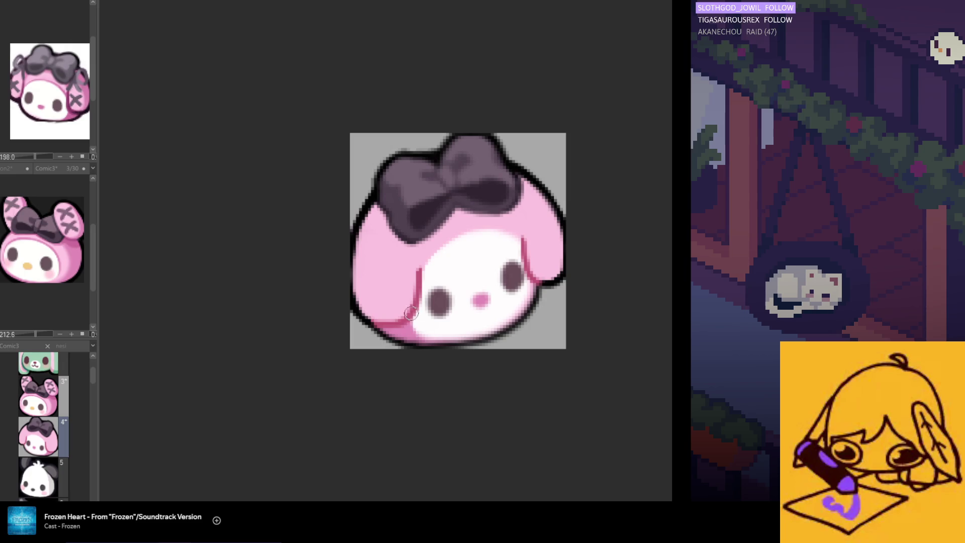
Sample pink and paint it along the face's lower edge, then check the view mirrored
left_click(428, 322, "alt")
left_click_drag(424, 331, 417, 326)
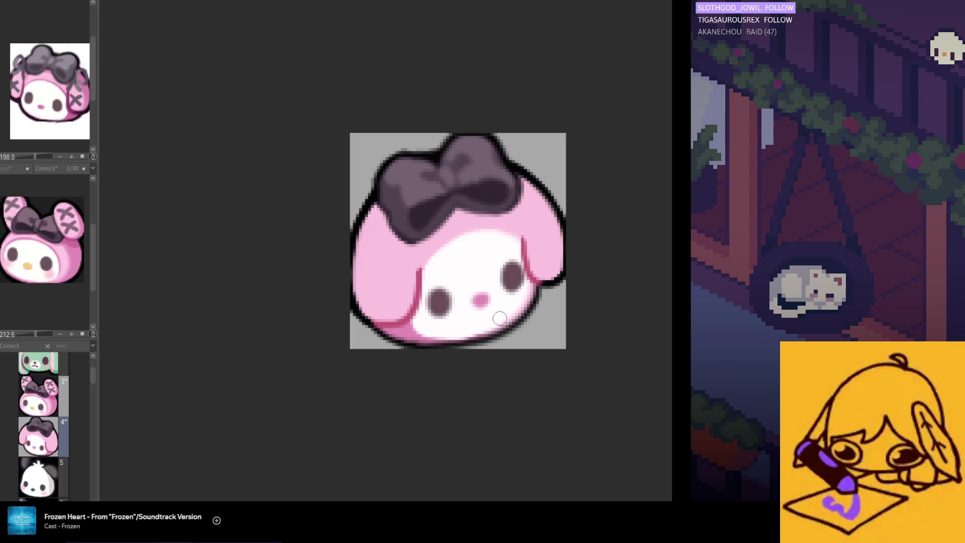
key("h")
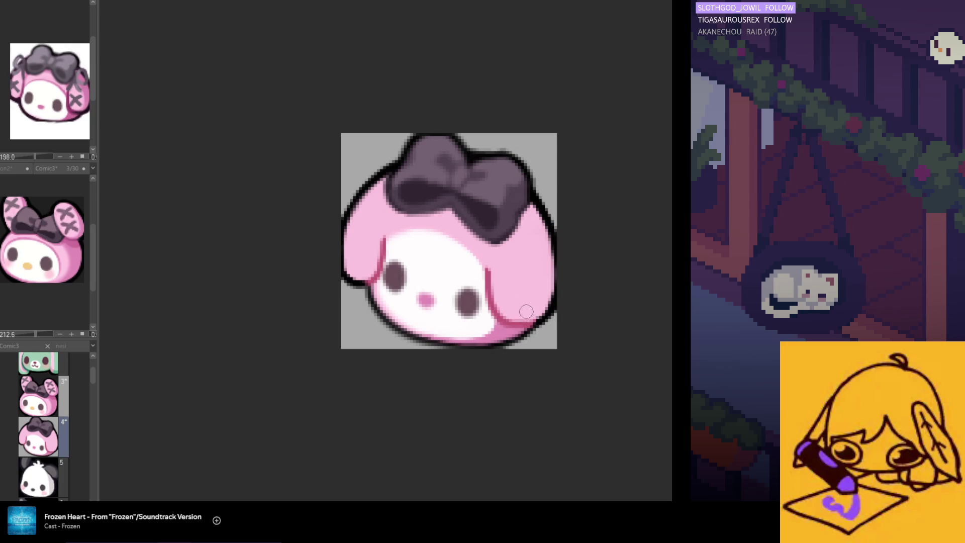
key("h")
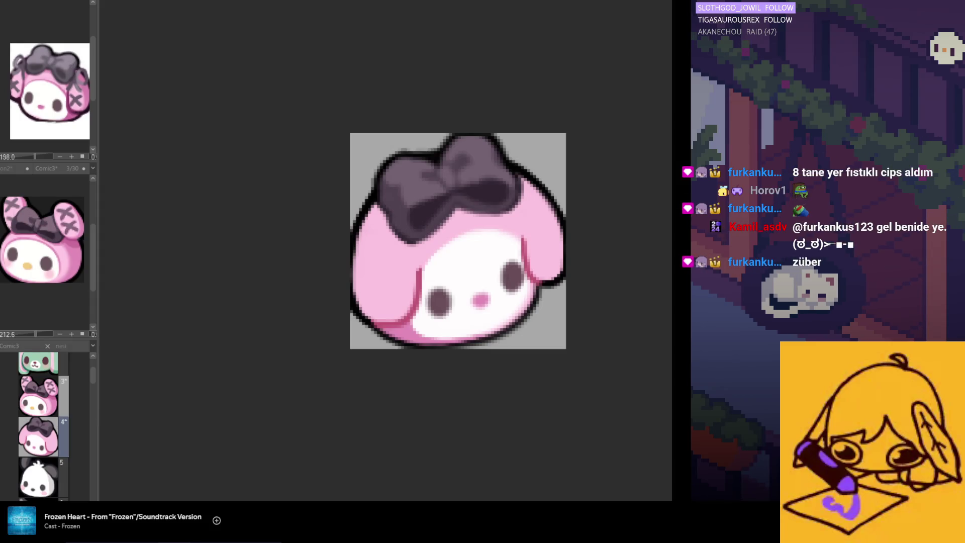
scroll(427, 360, "down", 3)
scroll(390, 375, "down", 1)
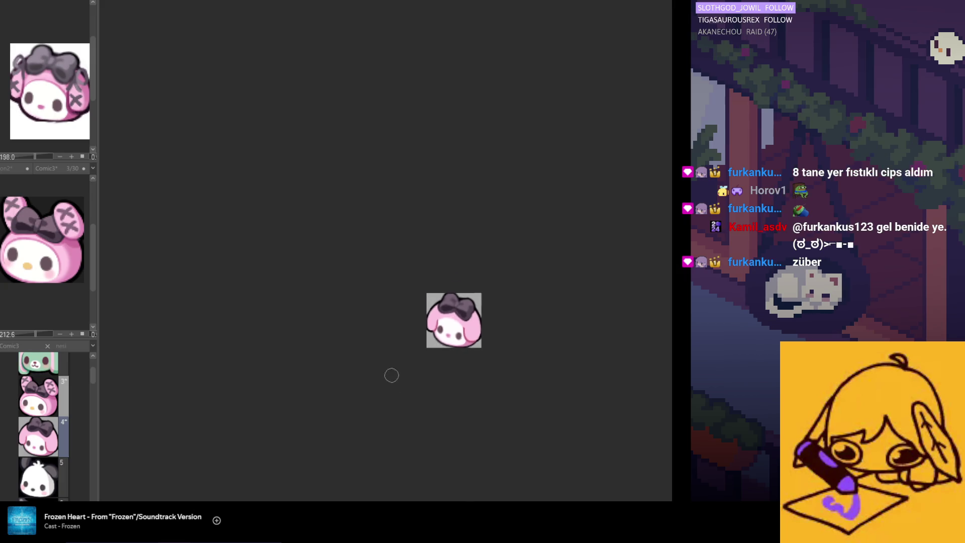
scroll(476, 338, "up", 3)
scroll(477, 336, "up", 1)
scroll(477, 337, "down", 1)
scroll(460, 340, "up", 1)
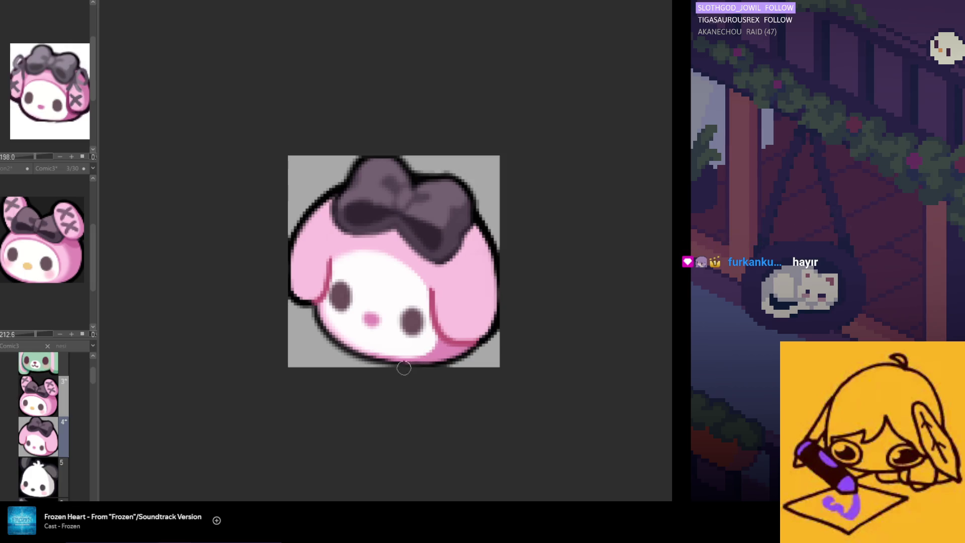
scroll(393, 351, "up", 1)
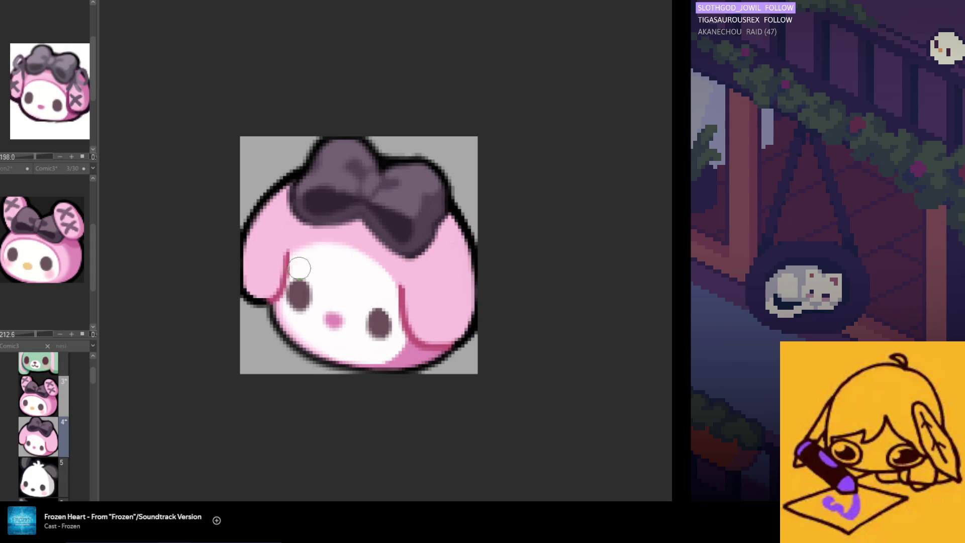
Eyedrop the pink of the bunny's nose as the current drawing colour
left_click(341, 314, "alt")
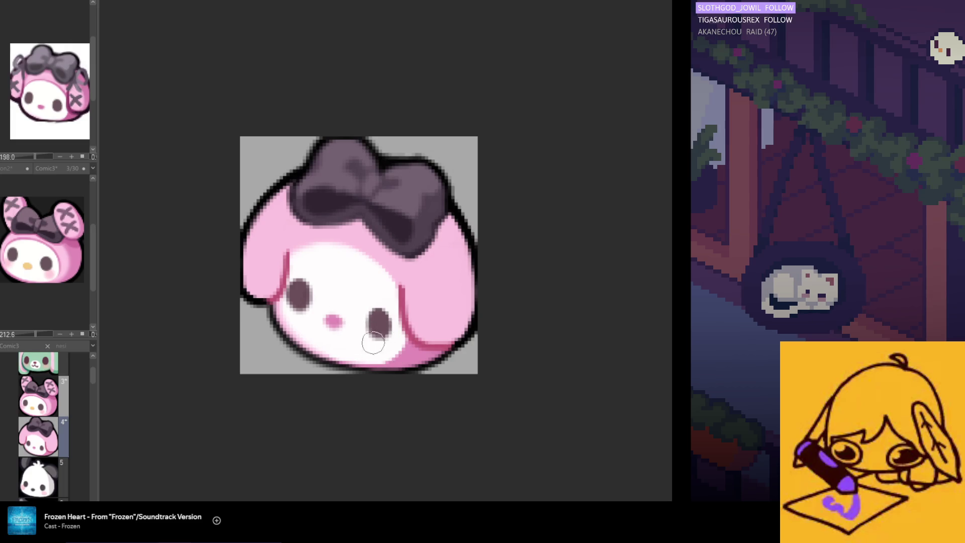
scroll(334, 249, "down", 2)
scroll(382, 340, "down", 3)
scroll(375, 352, "down", 1)
scroll(376, 352, "up", 1)
scroll(354, 324, "up", 2)
scroll(342, 306, "up", 1)
scroll(344, 306, "down", 1)
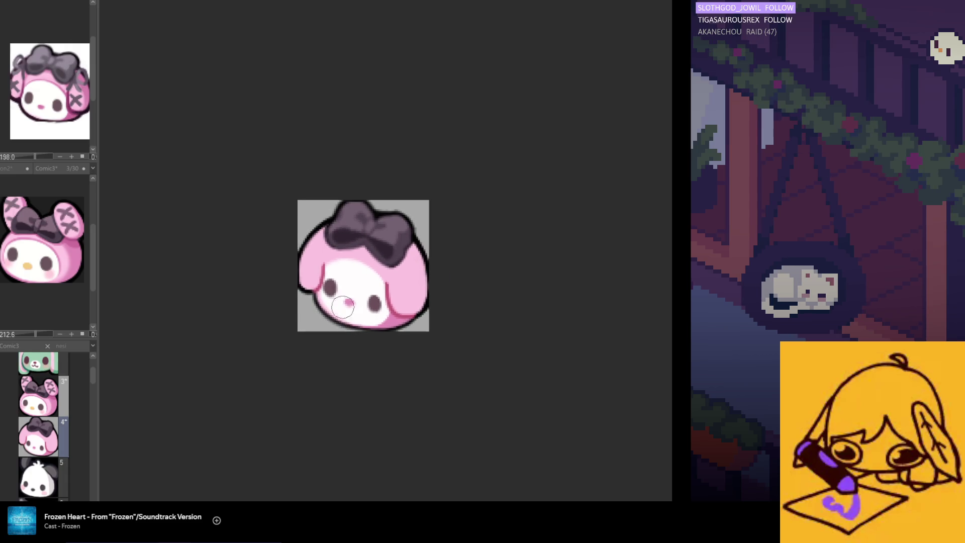
scroll(359, 325, "down", 1)
scroll(355, 324, "down", 1)
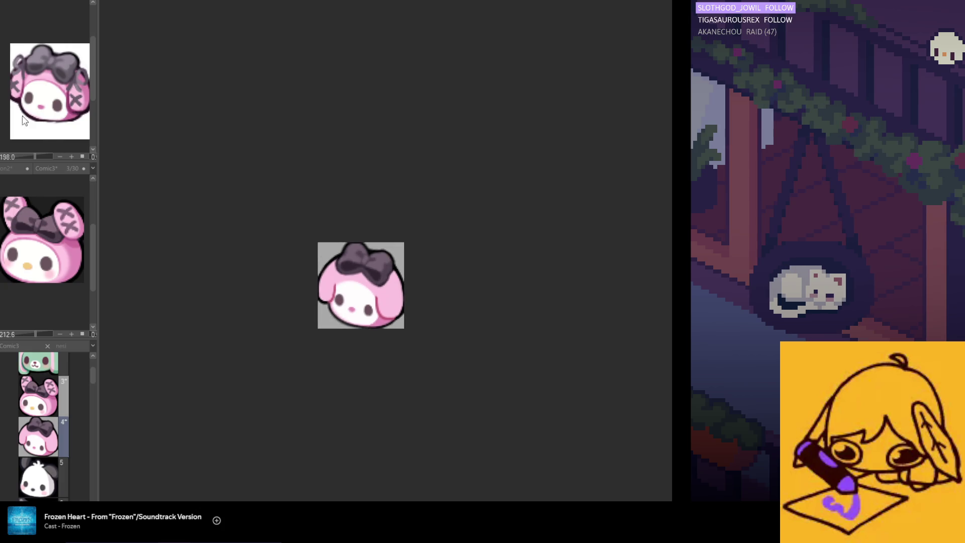
scroll(324, 332, "up", 1)
scroll(363, 317, "up", 1)
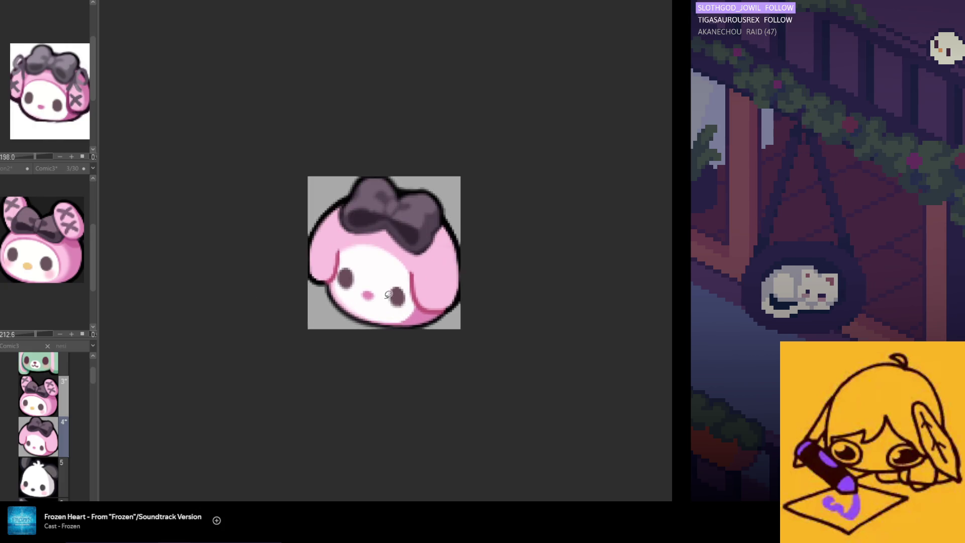
Lasso the left face area with its eye, nudge it via Transform and confirm with OK
left_click_drag(388, 295, 380, 320)
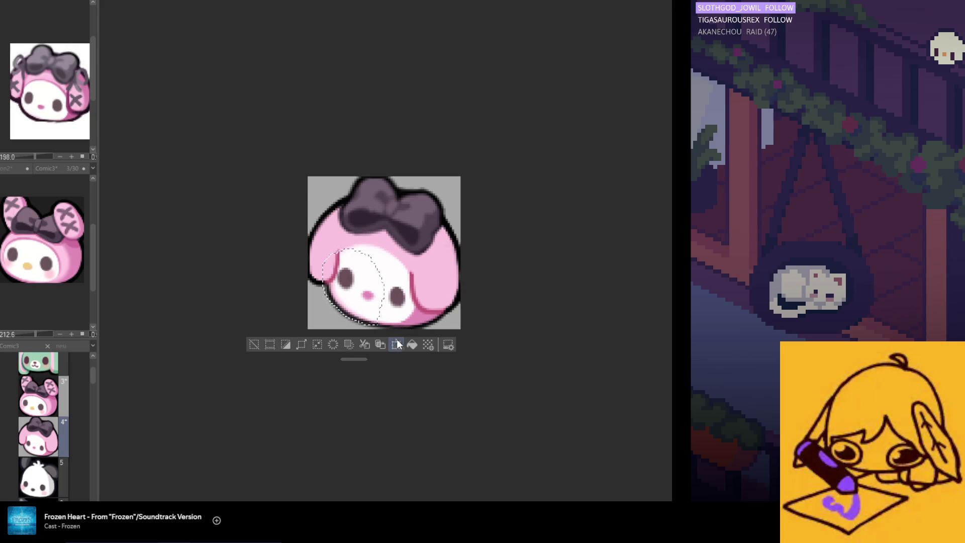
left_click(397, 345)
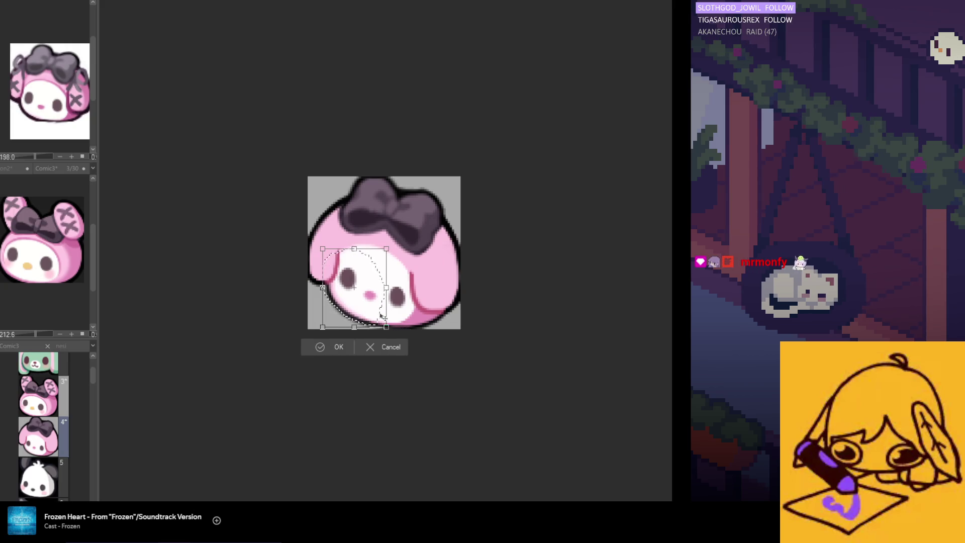
left_click(337, 348)
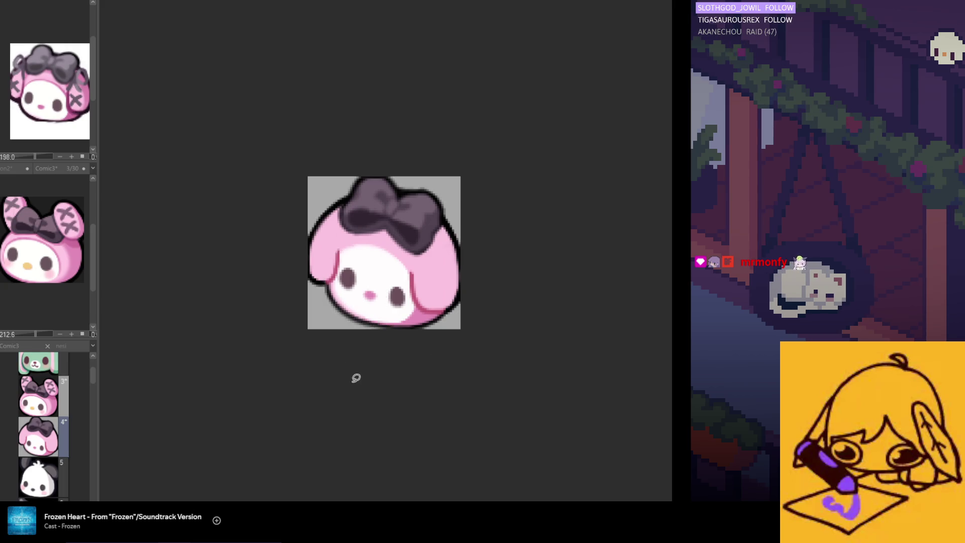
scroll(356, 378, "down", 2)
scroll(358, 381, "down", 1)
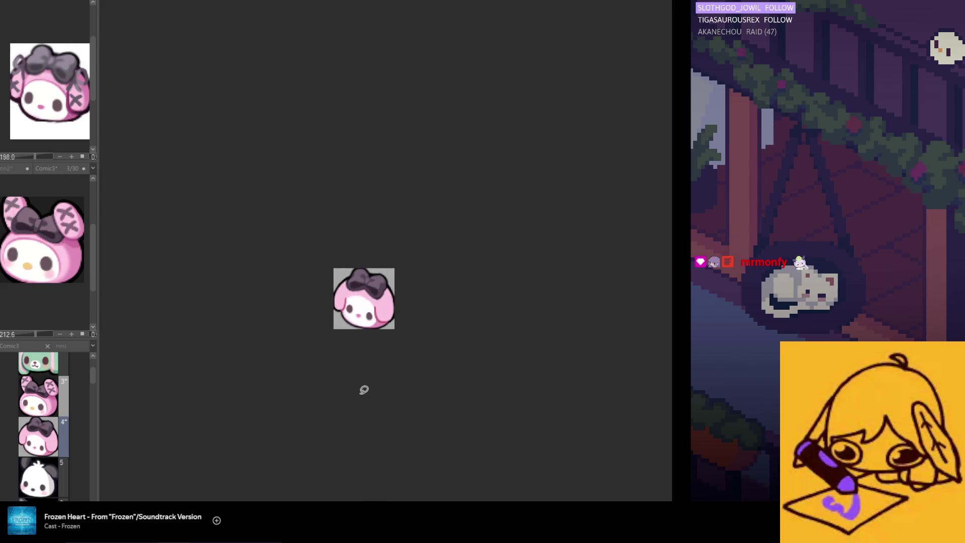
scroll(359, 385, "up", 1)
scroll(353, 379, "up", 1)
scroll(345, 371, "up", 1)
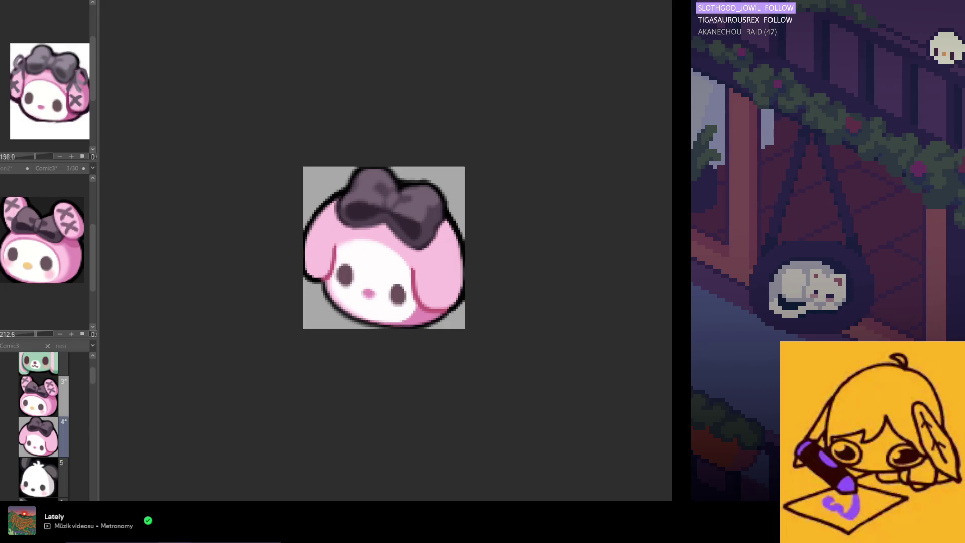
scroll(406, 333, "up", 2)
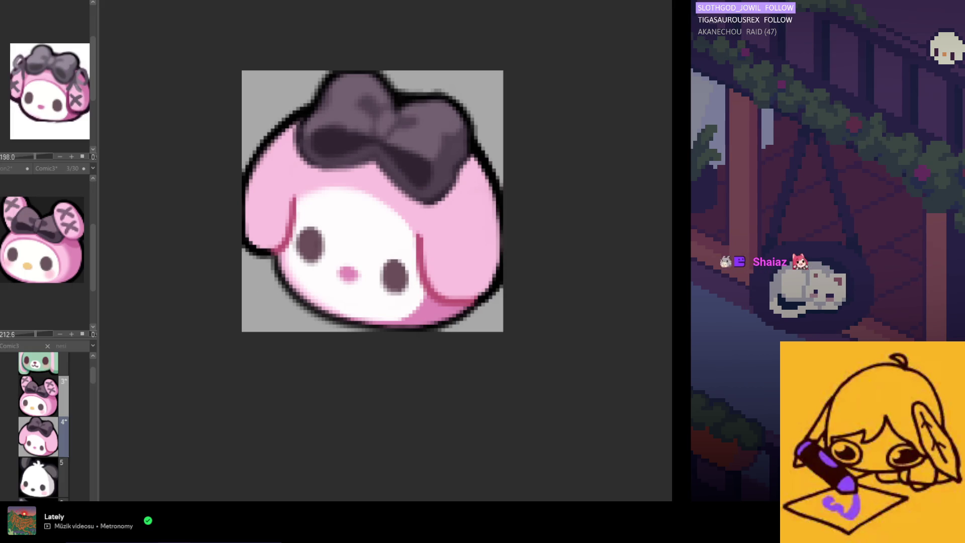
scroll(340, 302, "down", 2)
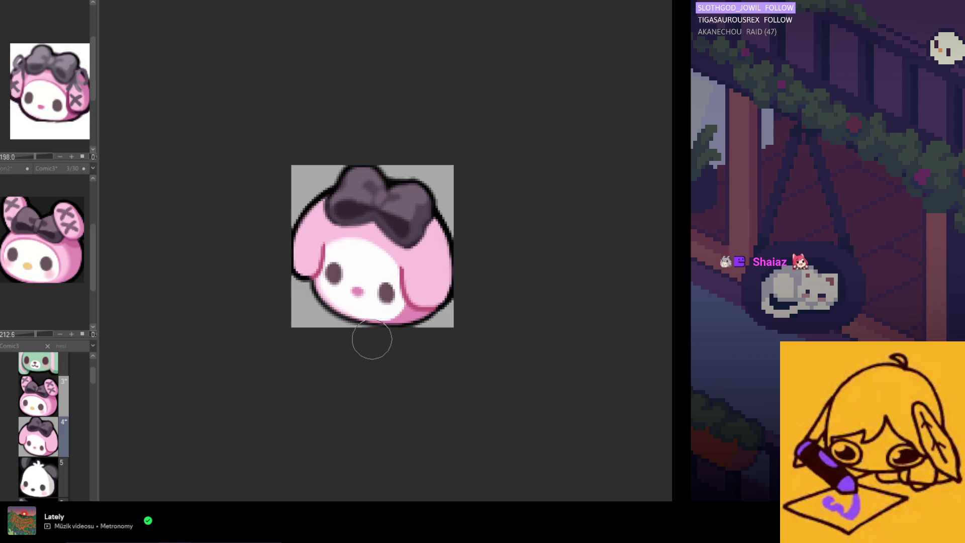
scroll(385, 350, "down", 2)
scroll(407, 361, "left", 2)
scroll(411, 356, "right", 2)
scroll(358, 301, "up", 2)
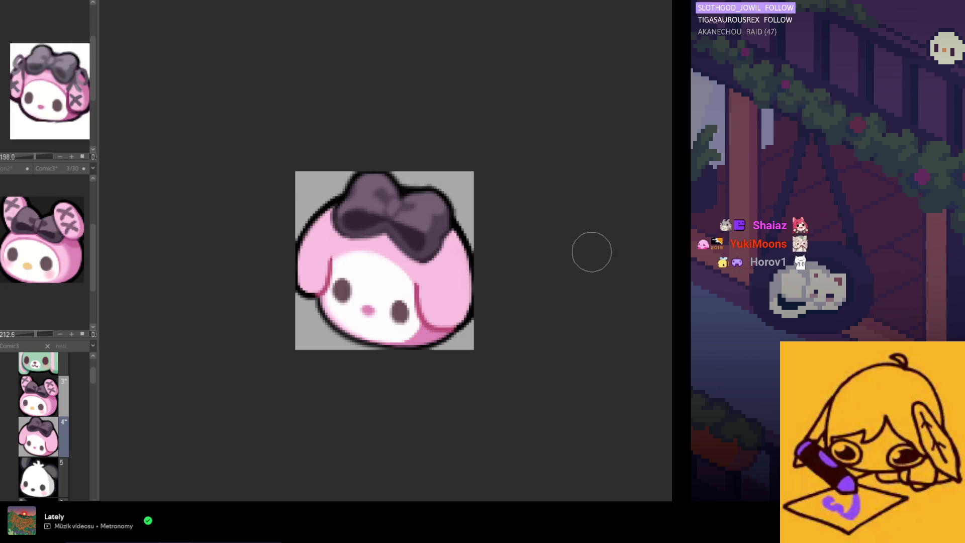
scroll(401, 199, "up", 2)
scroll(377, 175, "up", 1)
scroll(377, 175, "up", 1)
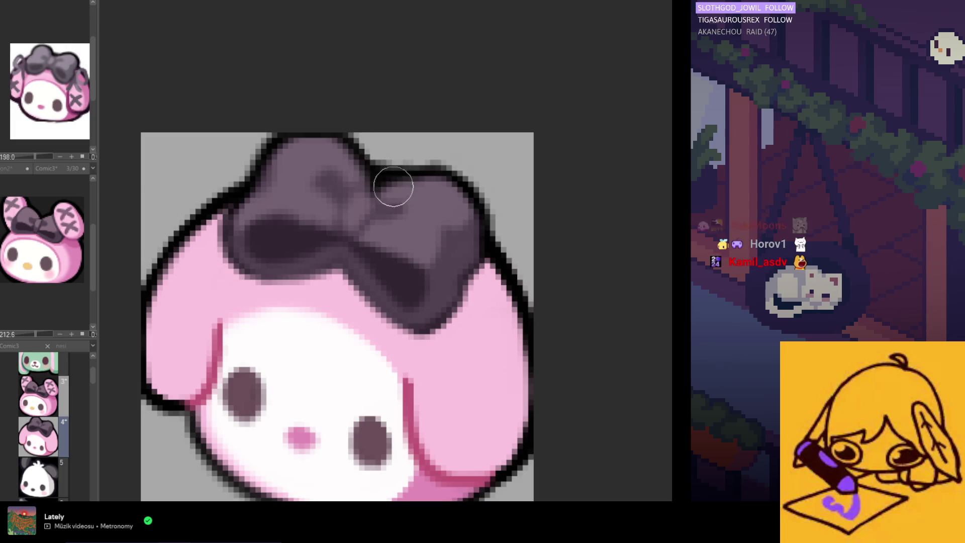
scroll(430, 180, "down", 5)
scroll(487, 254, "down", 1)
scroll(432, 274, "down", 2)
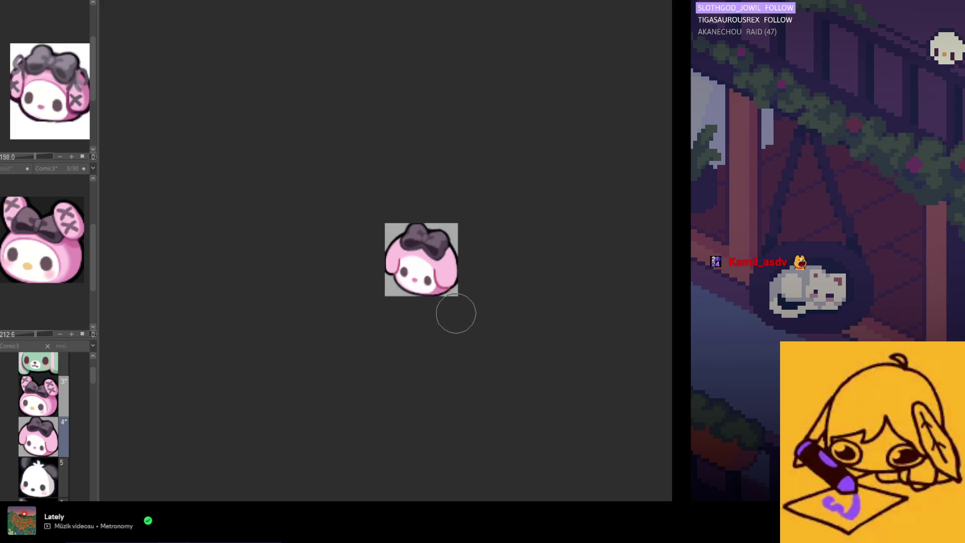
scroll(455, 312, "up", 2)
scroll(455, 312, "up", 2)
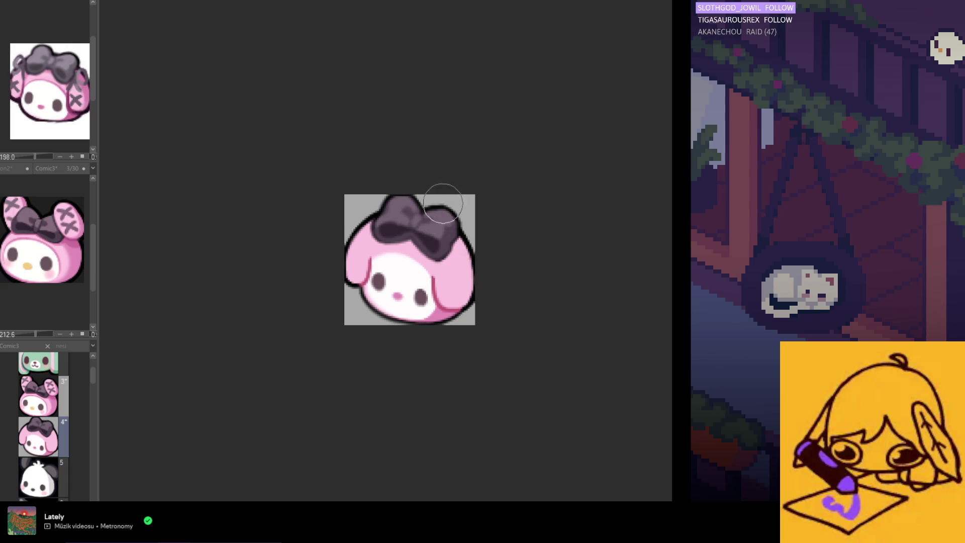
scroll(443, 204, "down", 1)
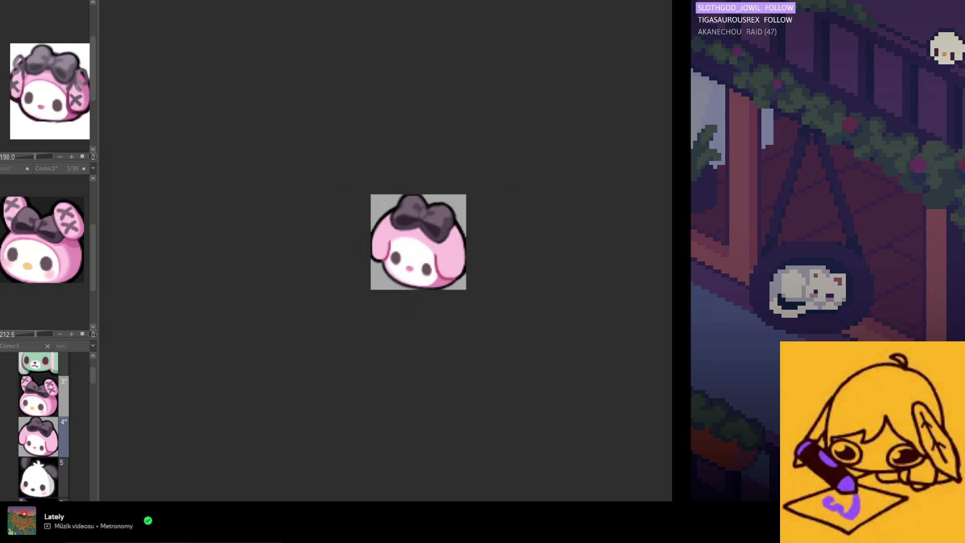
scroll(414, 205, "up", 2)
scroll(416, 206, "up", 2)
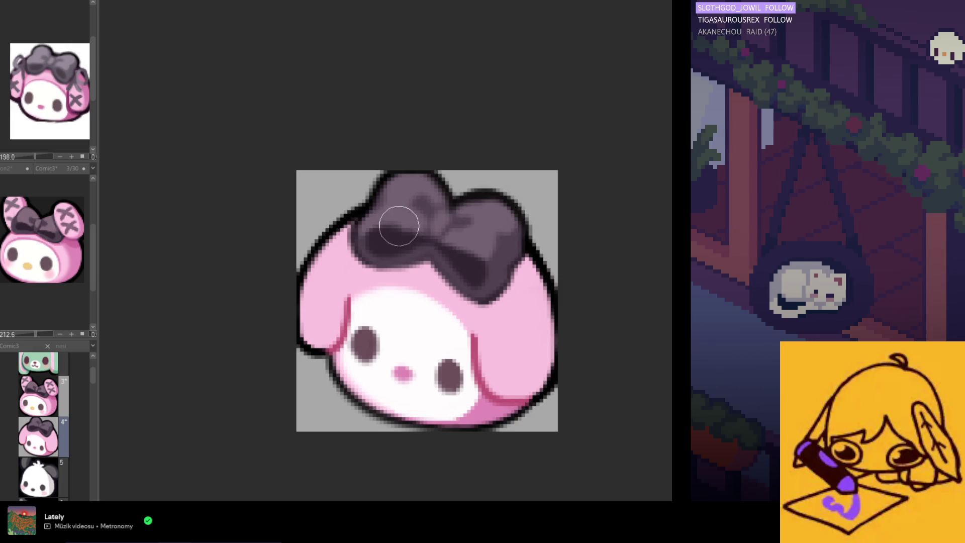
scroll(489, 325, "up", 1)
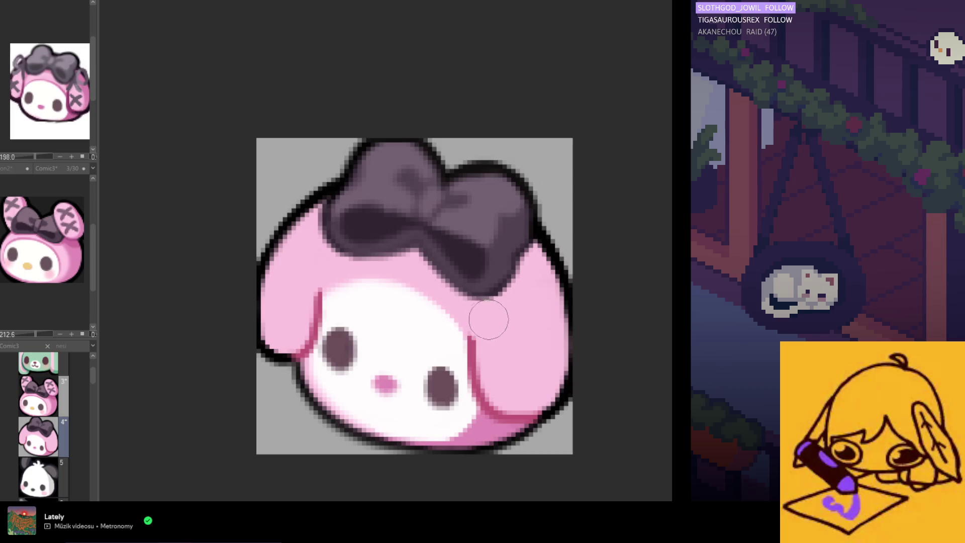
Sample the bow's dark purple, paint its lower-left edge against the hood, then undo/redo to compare
left_click(451, 253, "alt")
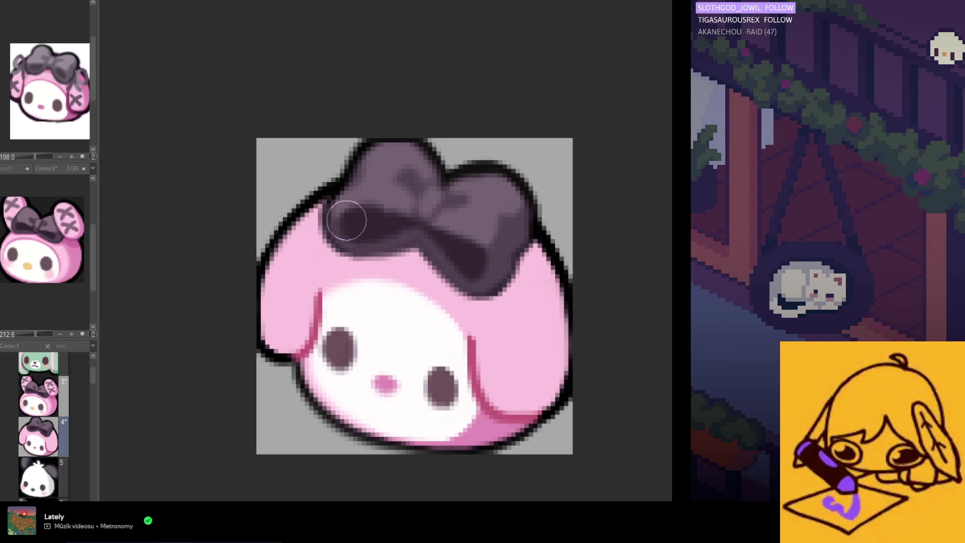
left_click_drag(351, 235, 378, 239)
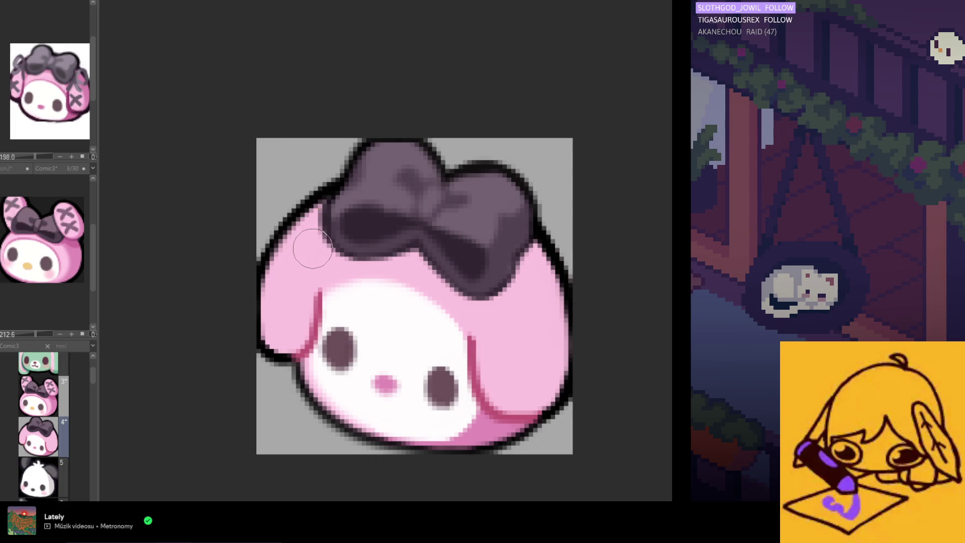
scroll(405, 280, "up", 1)
scroll(405, 280, "up", 1)
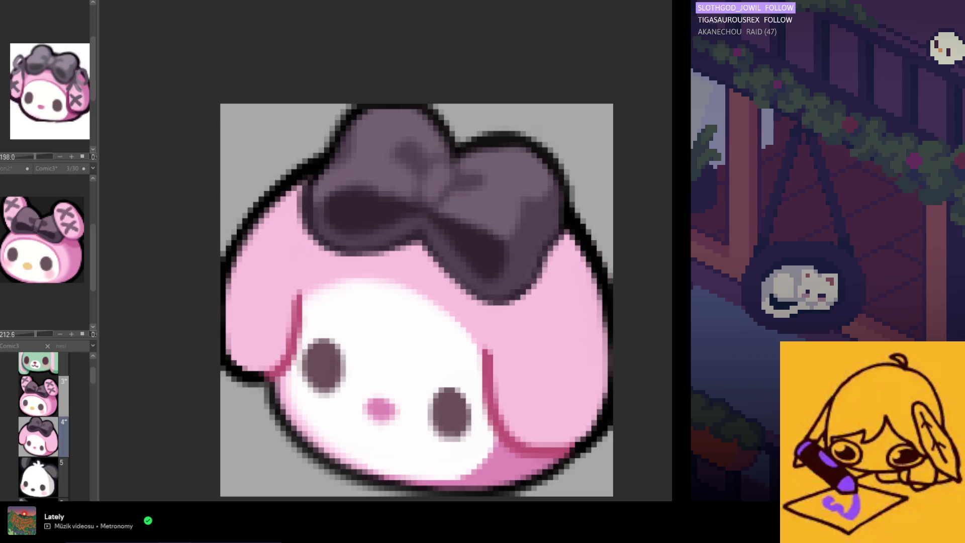
key("ctrl+z")
key("ctrl+y")
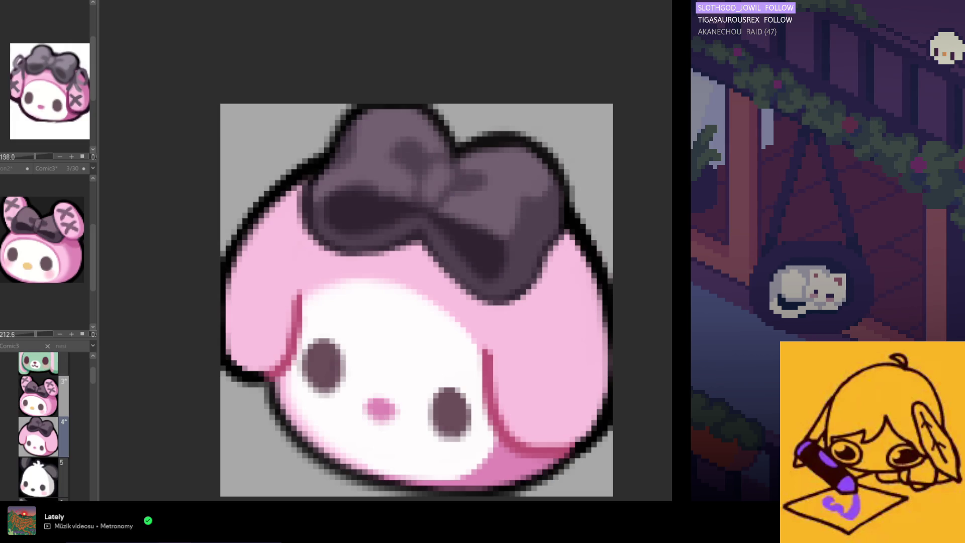
scroll(360, 163, "up", 1)
scroll(327, 174, "up", 1)
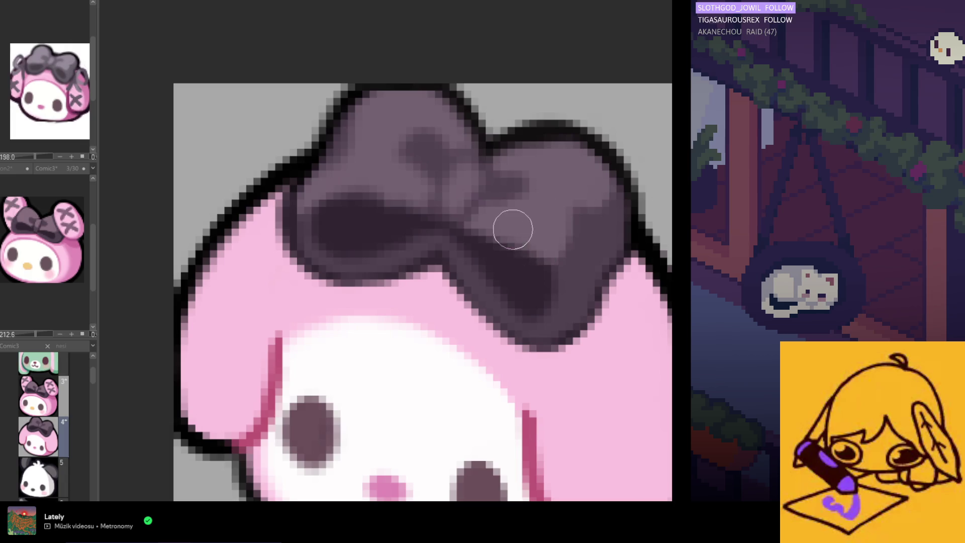
scroll(513, 230, "down", 1)
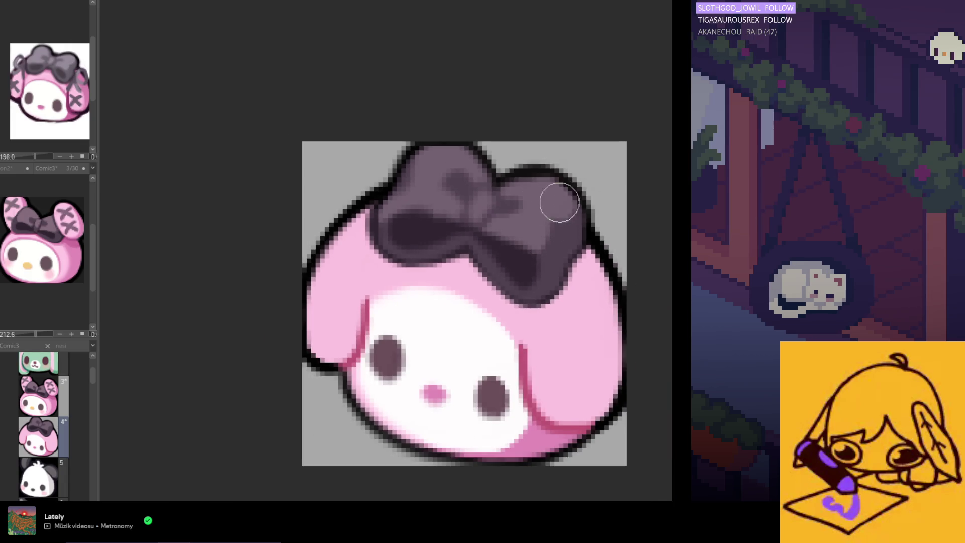
scroll(550, 262, "up", 1)
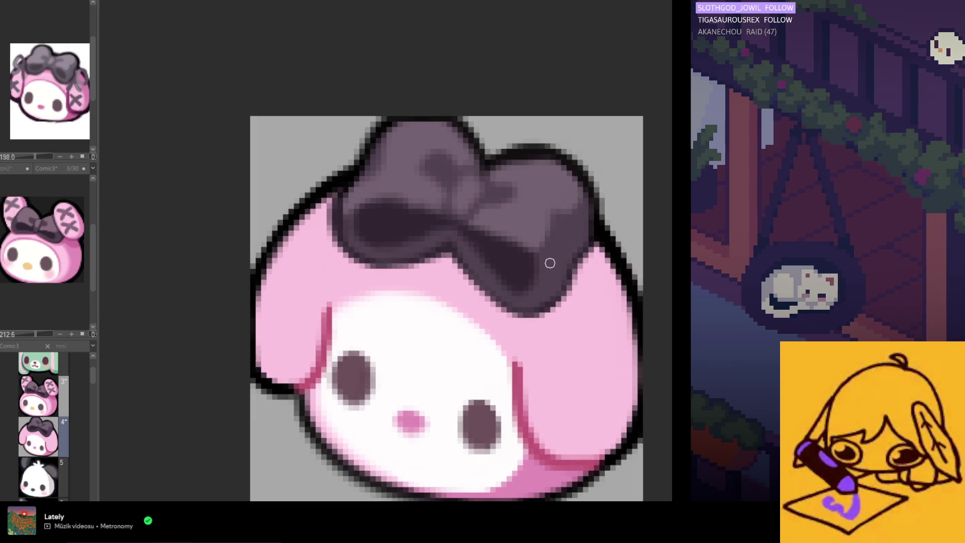
scroll(561, 244, "down", 1)
scroll(561, 245, "up", 1)
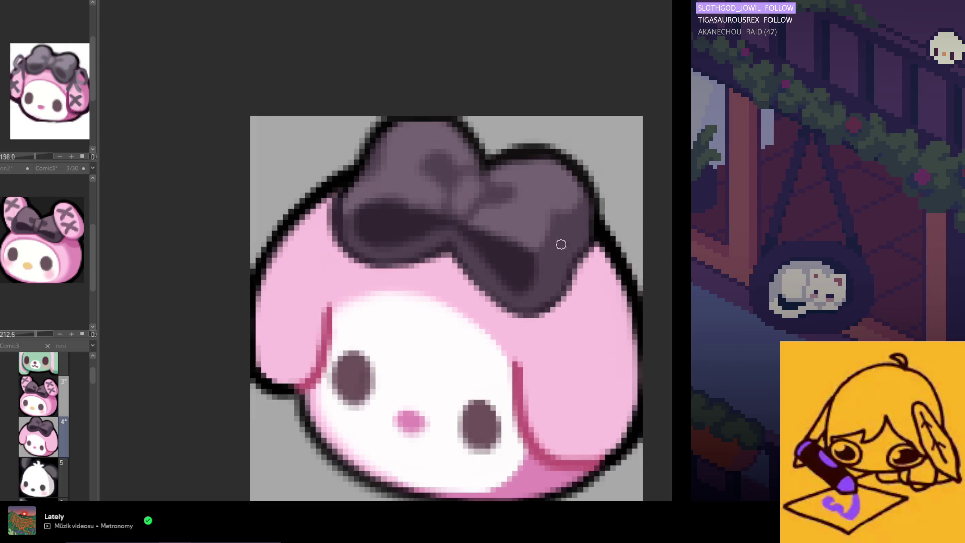
scroll(420, 246, "down", 1)
scroll(421, 245, "up", 1)
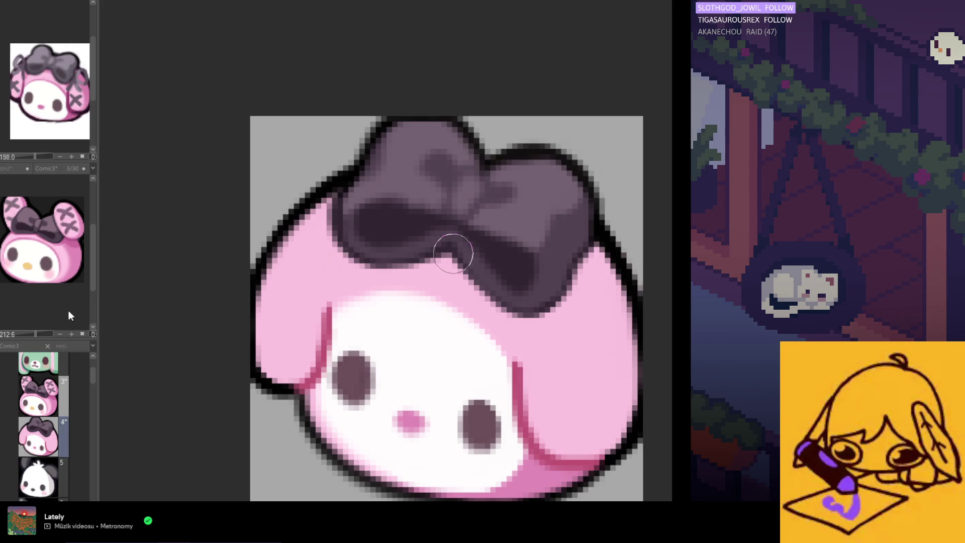
scroll(559, 197, "down", 1)
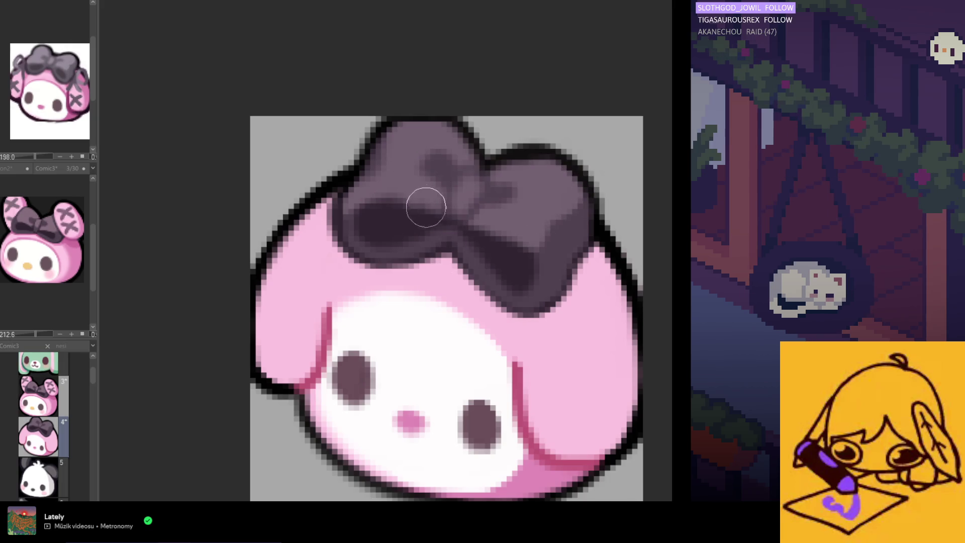
scroll(390, 204, "up", 1)
scroll(378, 204, "down", 1)
scroll(366, 202, "up", 1)
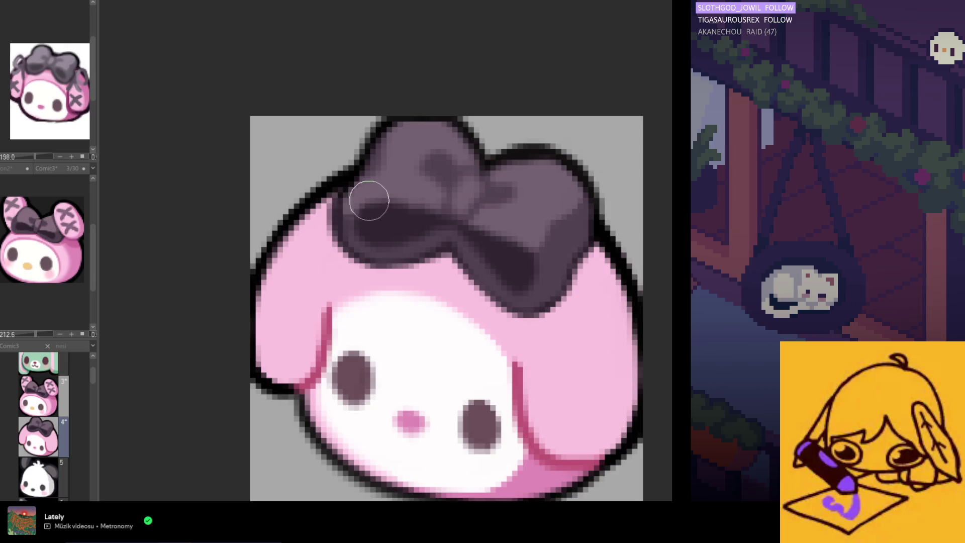
scroll(496, 229, "down", 1)
scroll(495, 229, "up", 1)
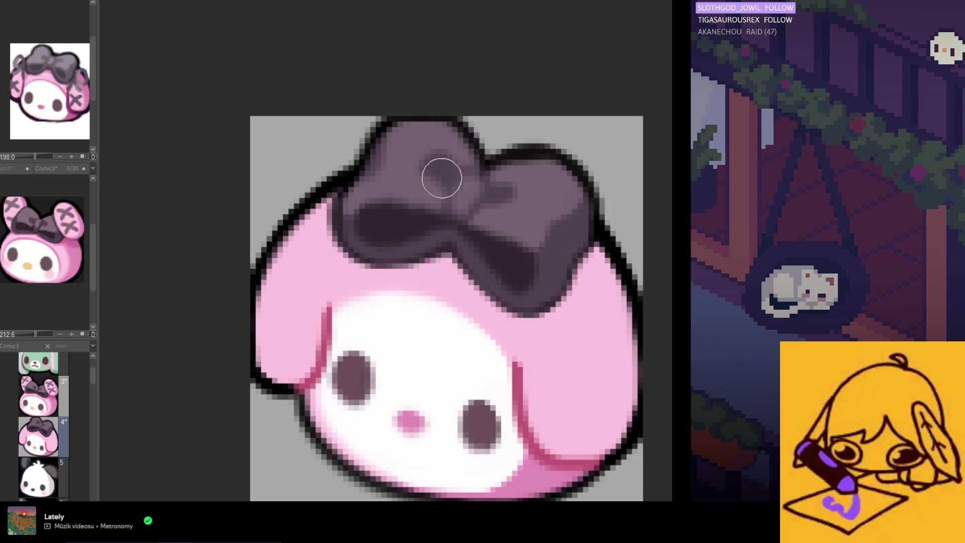
scroll(448, 175, "up", 2)
scroll(475, 144, "up", 1)
scroll(464, 146, "down", 1)
scroll(379, 136, "up", 1)
scroll(316, 165, "down", 1)
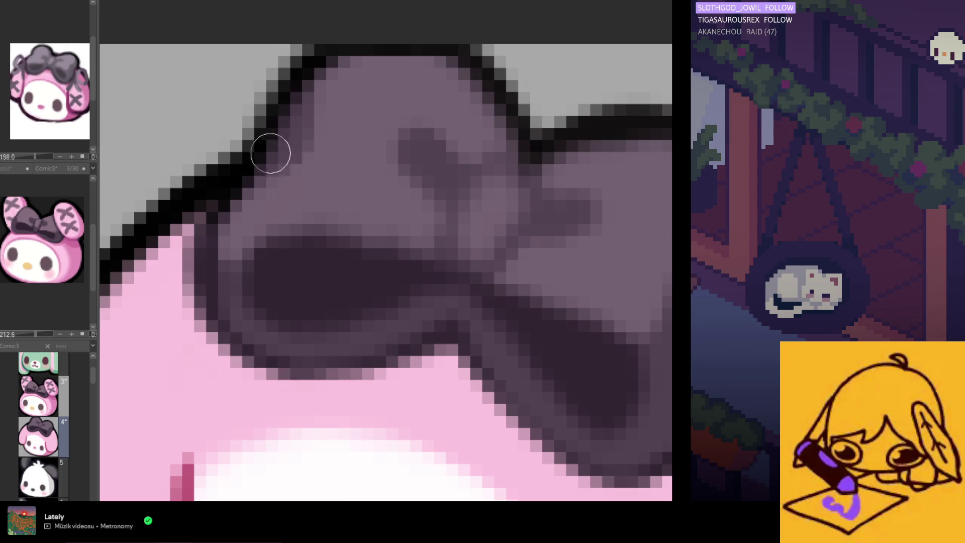
scroll(276, 181, "down", 2)
scroll(313, 155, "up", 1)
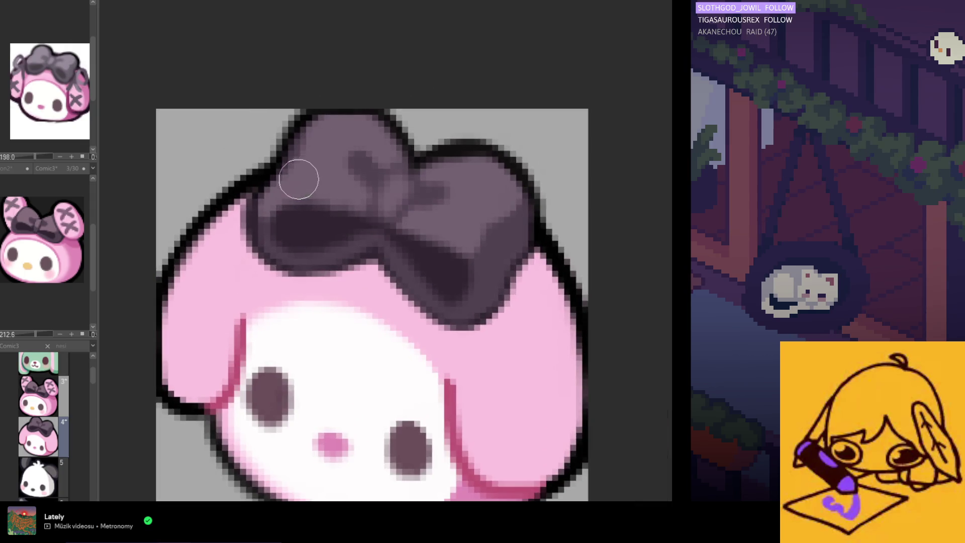
scroll(297, 176, "up", 1)
scroll(337, 144, "down", 2)
scroll(336, 143, "down", 1)
scroll(428, 209, "up", 1)
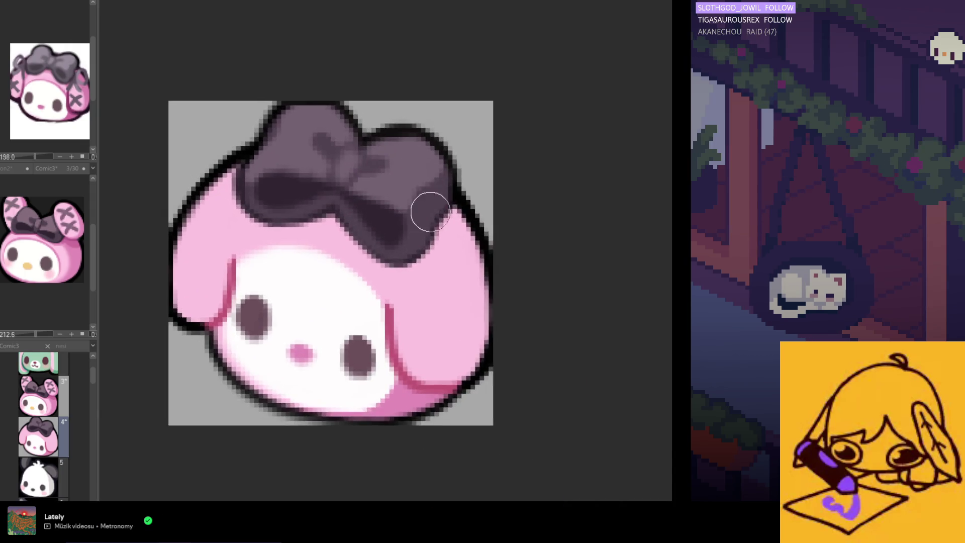
scroll(444, 160, "up", 1)
Brush darker purple shading over the bow's right lobe and its top-right outline
mouse_move(445, 160)
left_mouse_down()
mouse_move(438, 182)
mouse_move(439, 120)
mouse_move(390, 92)
left_mouse_up()
scroll(424, 122, "down", 1)
scroll(425, 121, "up", 1)
scroll(450, 107, "down", 1)
scroll(486, 134, "up", 1)
scroll(486, 134, "down", 3)
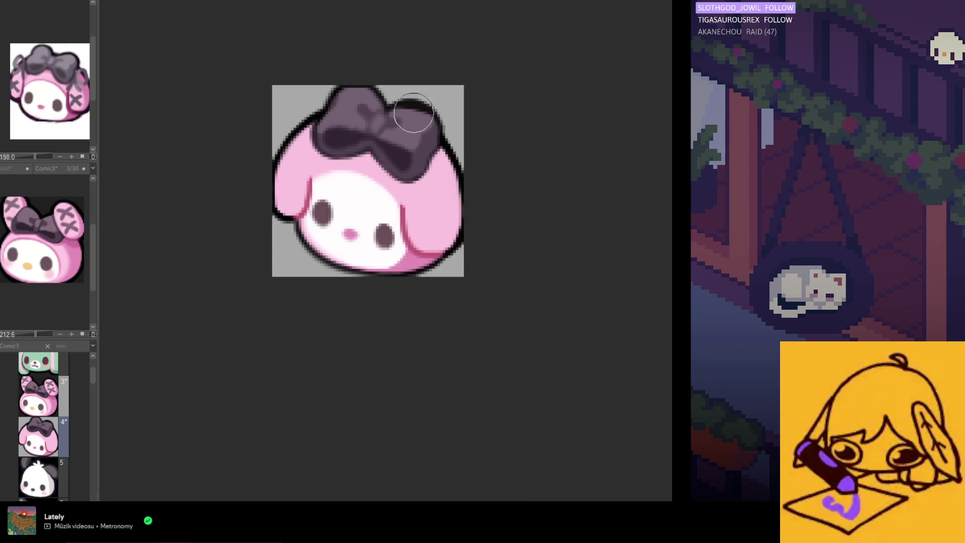
scroll(413, 185, "down", 1)
scroll(391, 120, "up", 1)
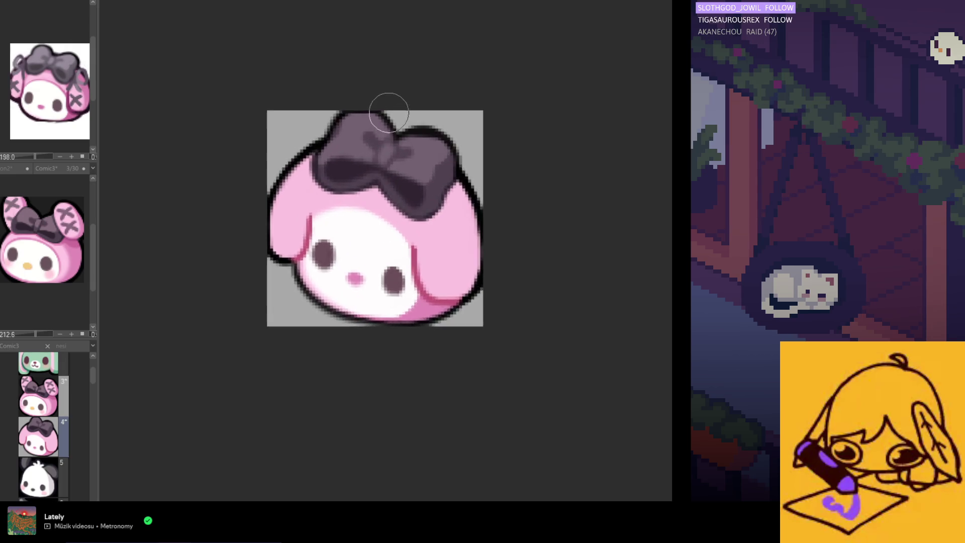
scroll(392, 110, "up", 1)
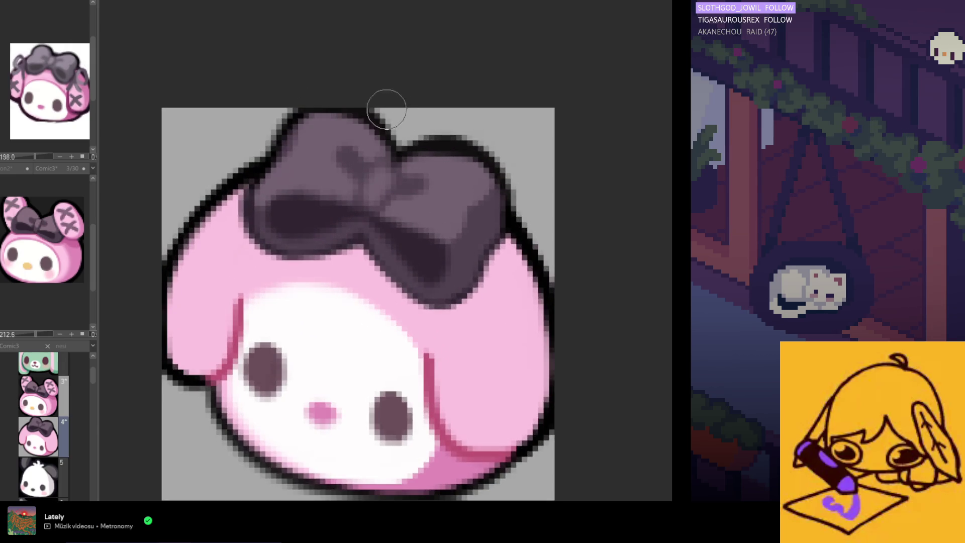
scroll(393, 130, "up", 2)
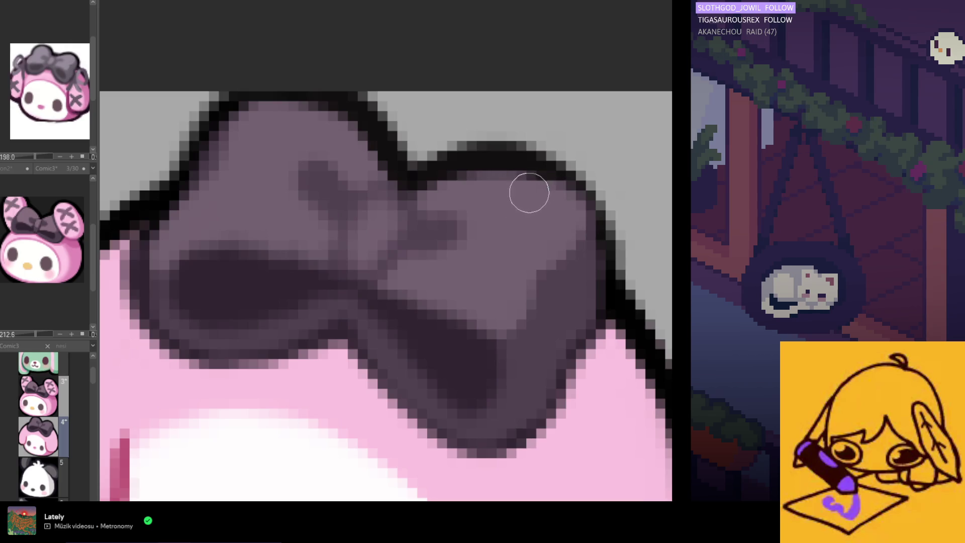
scroll(456, 182, "down", 2)
scroll(503, 156, "down", 2)
scroll(528, 155, "down", 2)
scroll(498, 230, "down", 1)
scroll(498, 228, "up", 2)
scroll(543, 238, "up", 1)
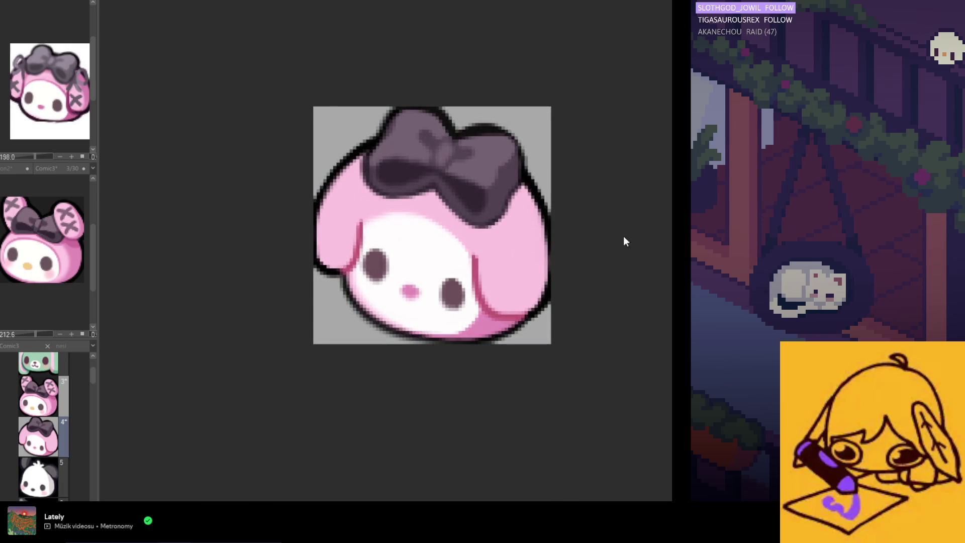
scroll(483, 125, "up", 1)
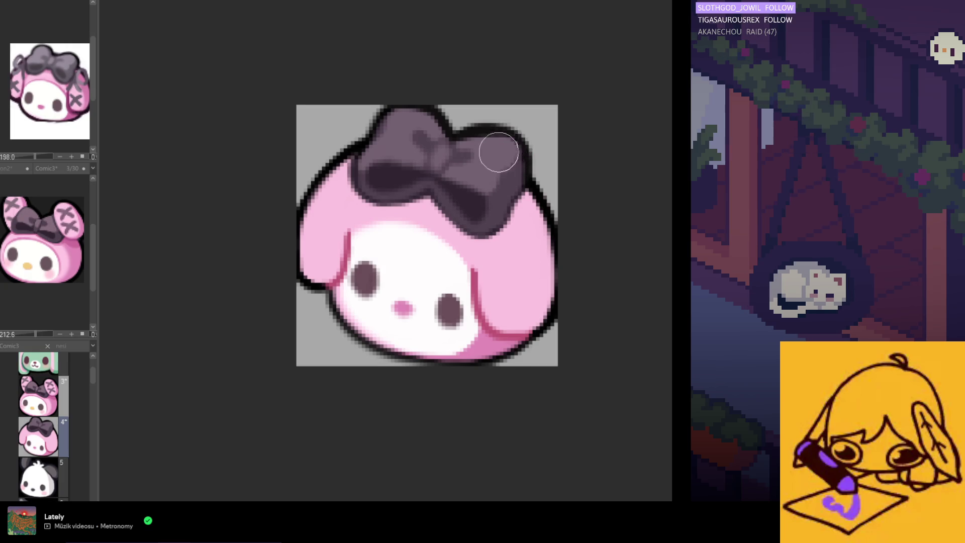
scroll(470, 116, "up", 1)
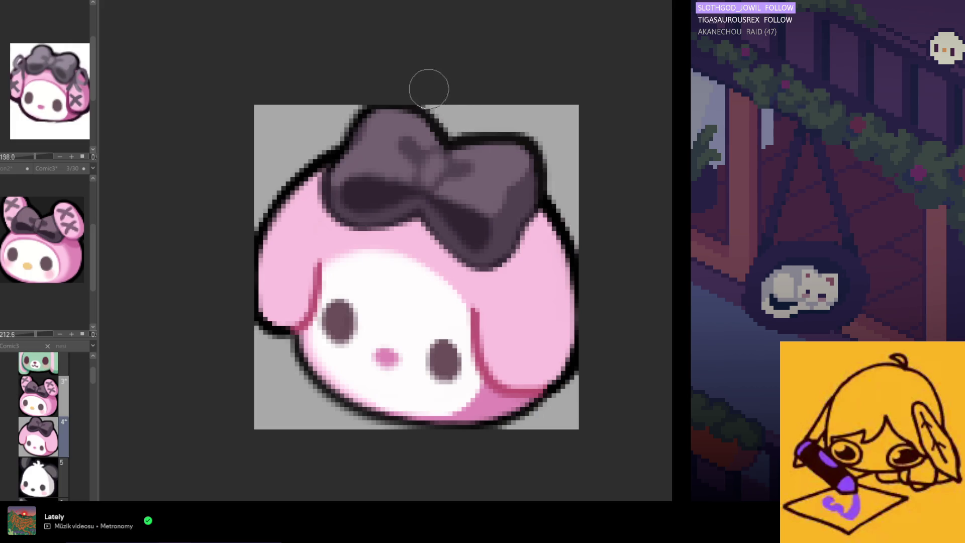
scroll(430, 86, "down", 1)
scroll(421, 247, "down", 2)
scroll(401, 270, "up", 1)
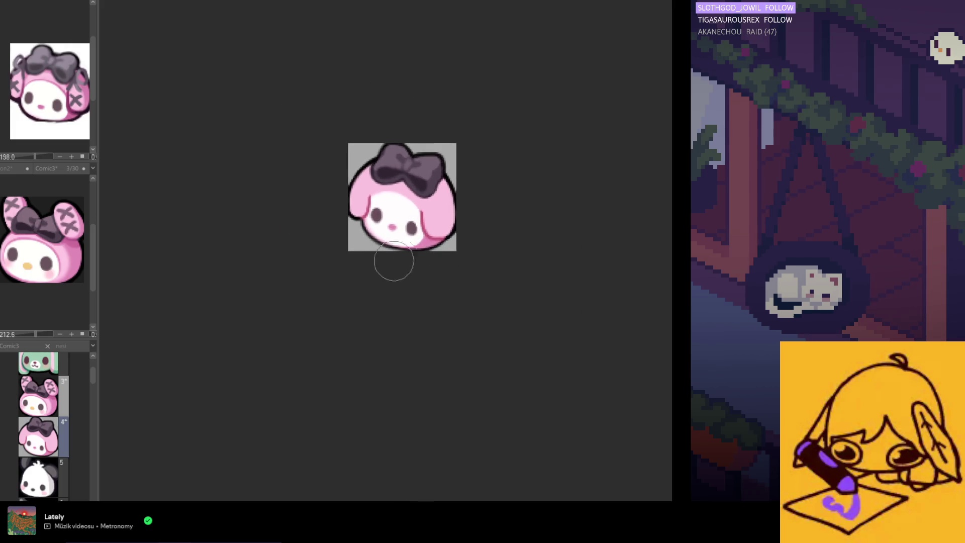
scroll(418, 231, "down", 1)
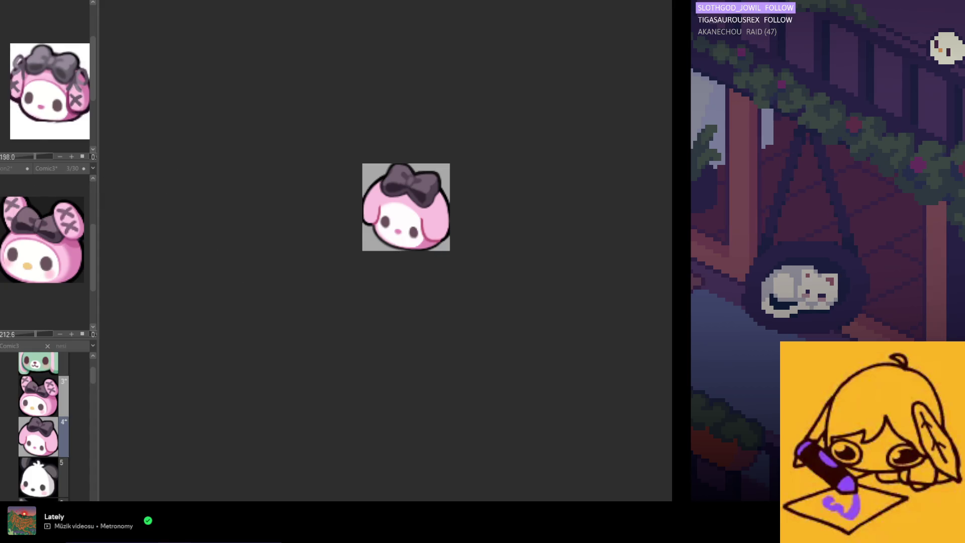
scroll(393, 272, "down", 1)
scroll(401, 246, "up", 1)
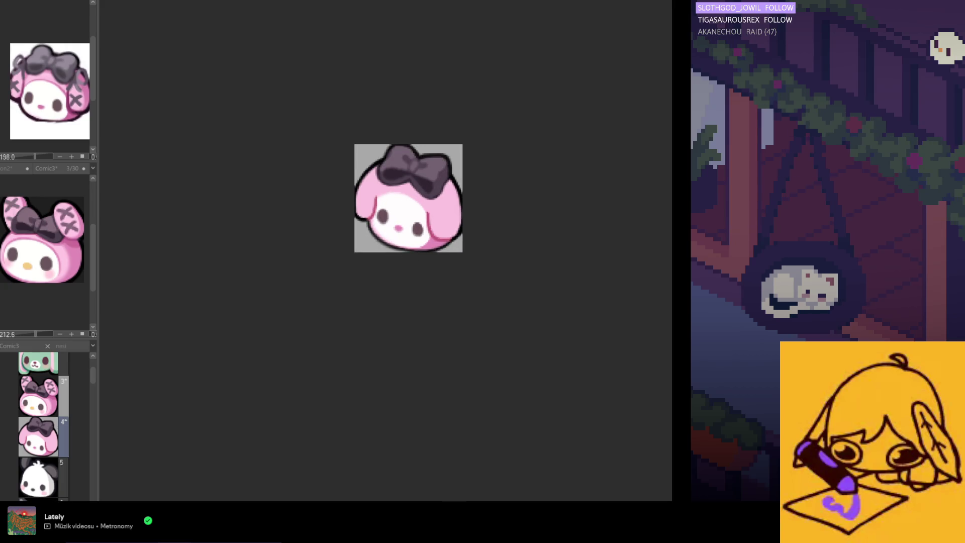
scroll(460, 188, "up", 1)
scroll(422, 258, "up", 1)
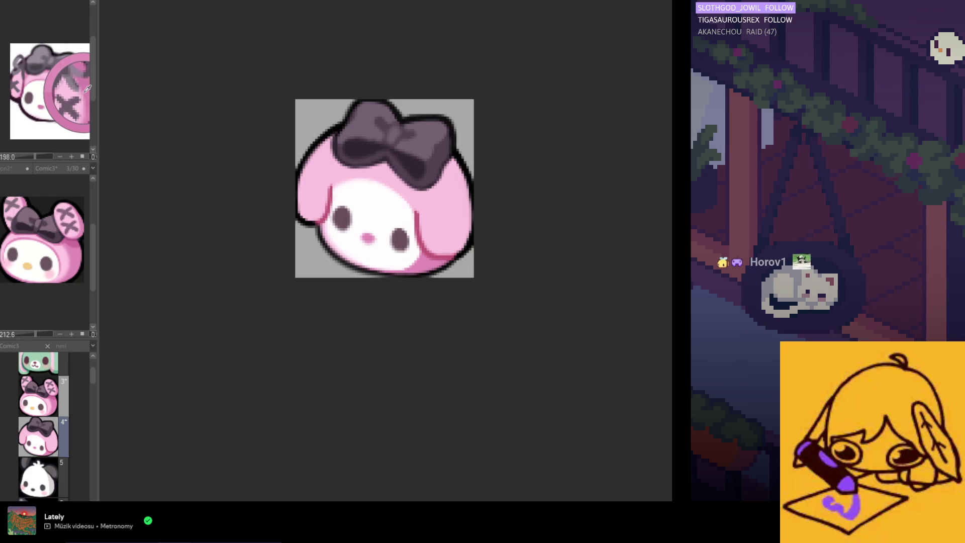
mouse_move(441, 162)
left_mouse_down()
mouse_move(466, 272)
mouse_move(432, 187)
mouse_move(449, 214)
left_mouse_up()
left_click_drag(447, 172, 453, 253)
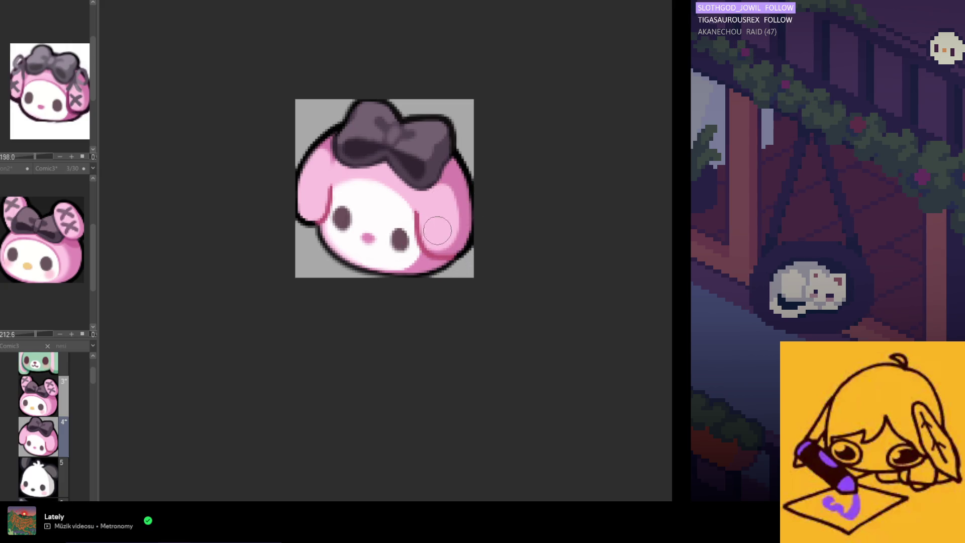
key("h")
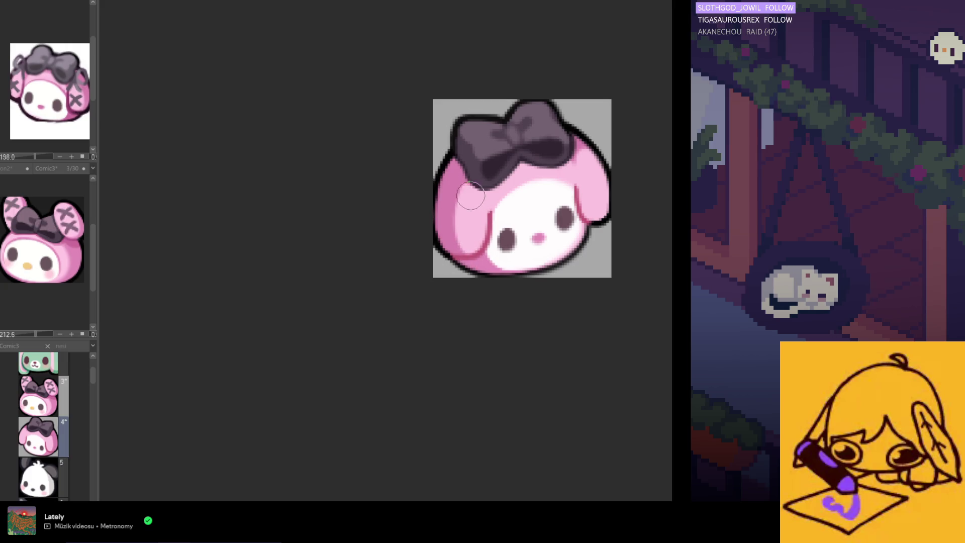
key("h")
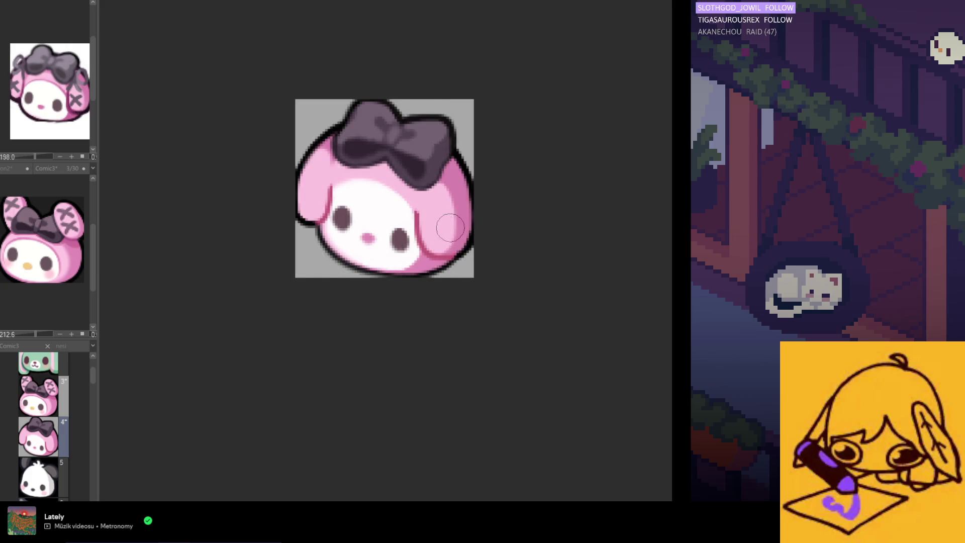
key("ctrl+minus")
key("ctrl+minus")
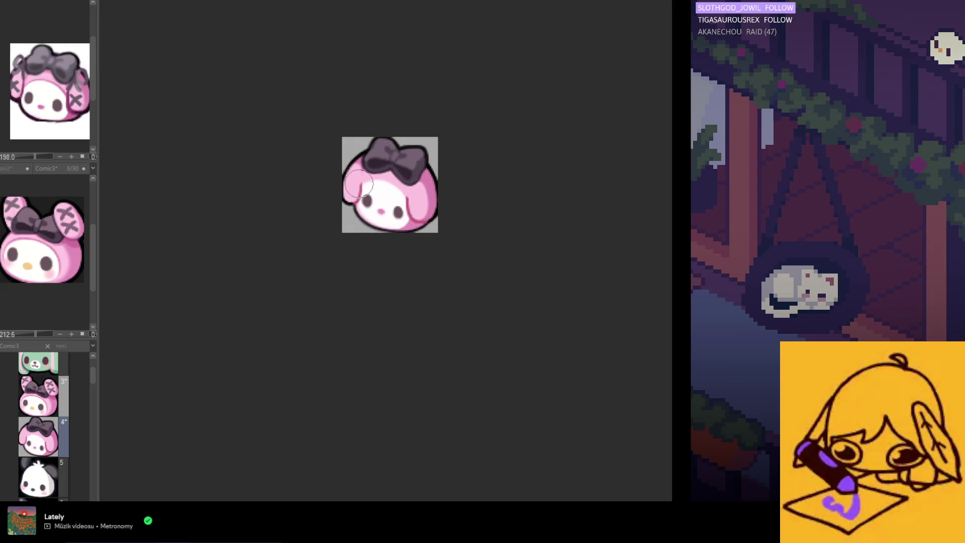
scroll(359, 174, "up", 2)
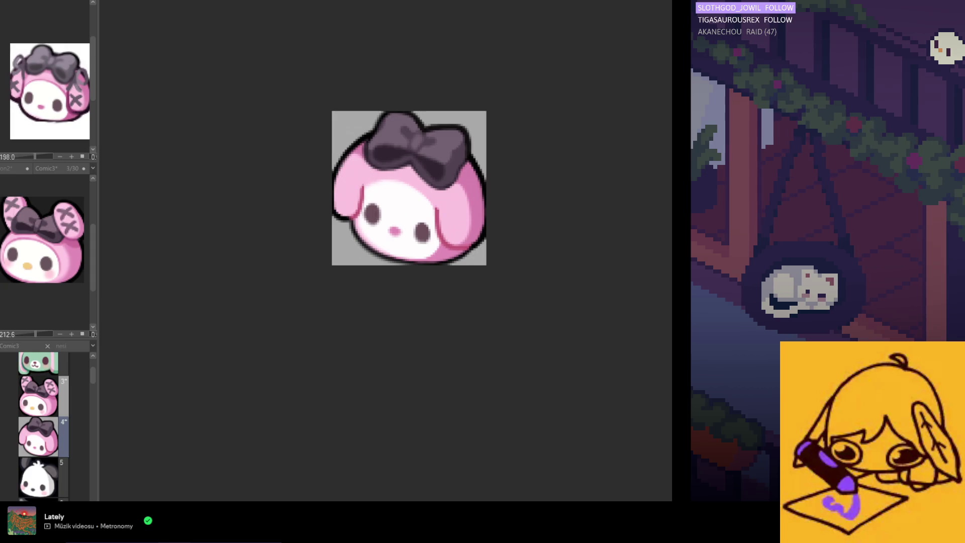
scroll(374, 162, "up", 1)
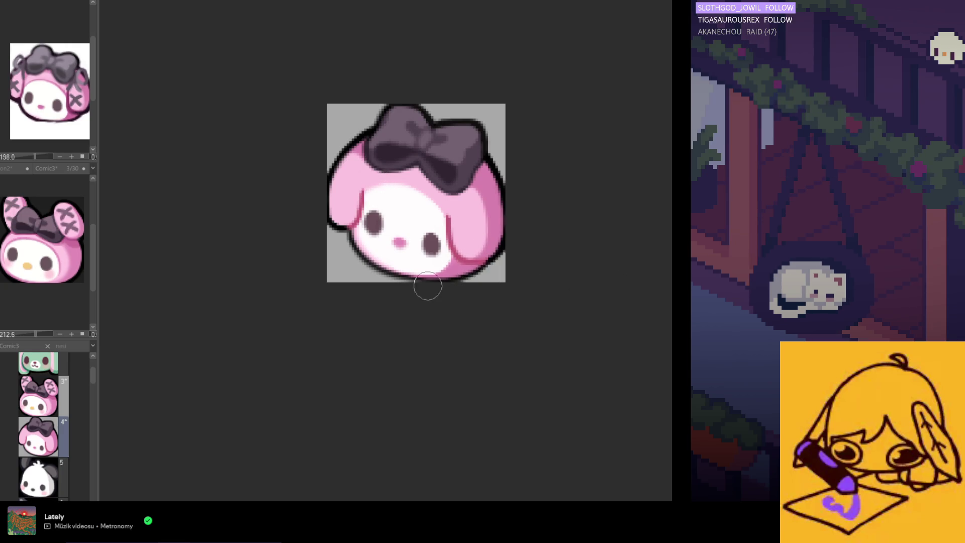
scroll(421, 160, "up", 1)
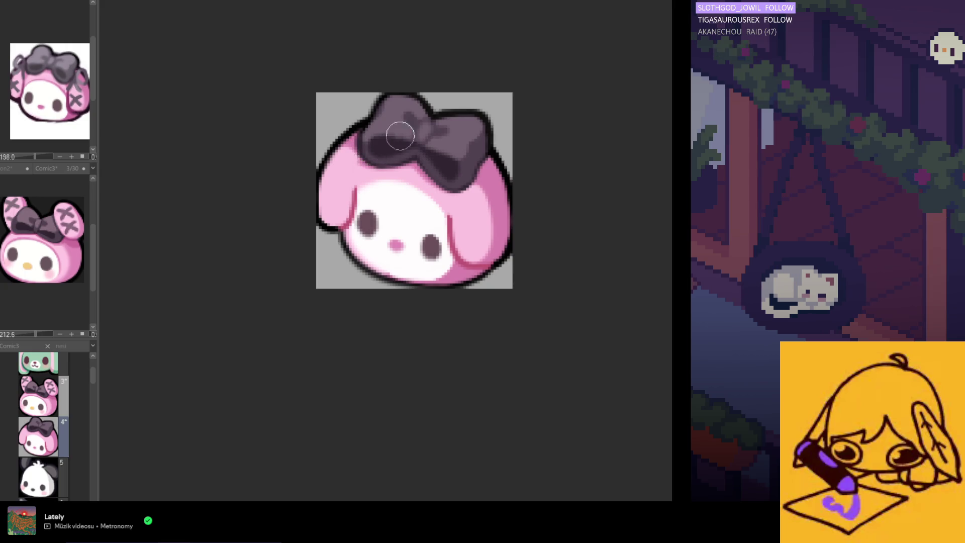
scroll(424, 176, "down", 3)
scroll(417, 189, "up", 1)
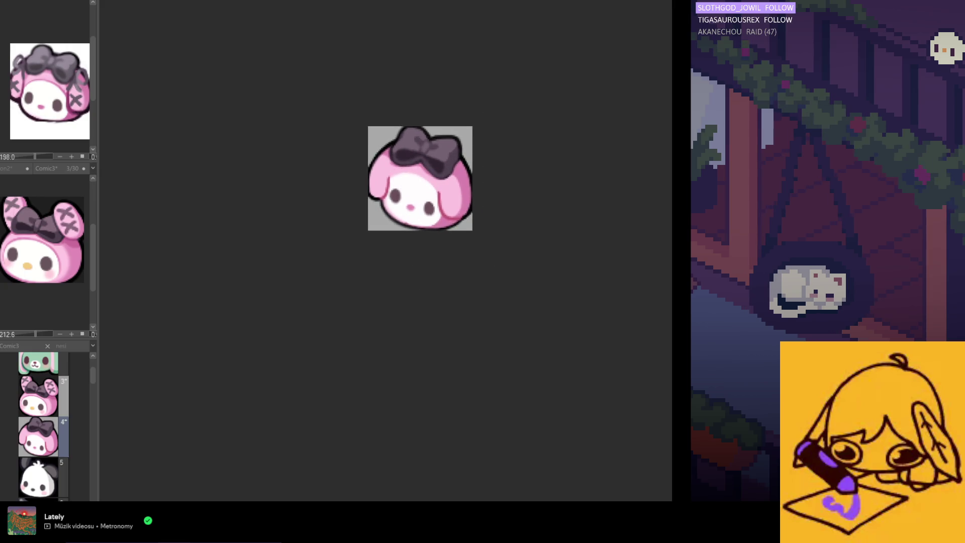
scroll(340, 146, "up", 1)
scroll(377, 158, "up", 2)
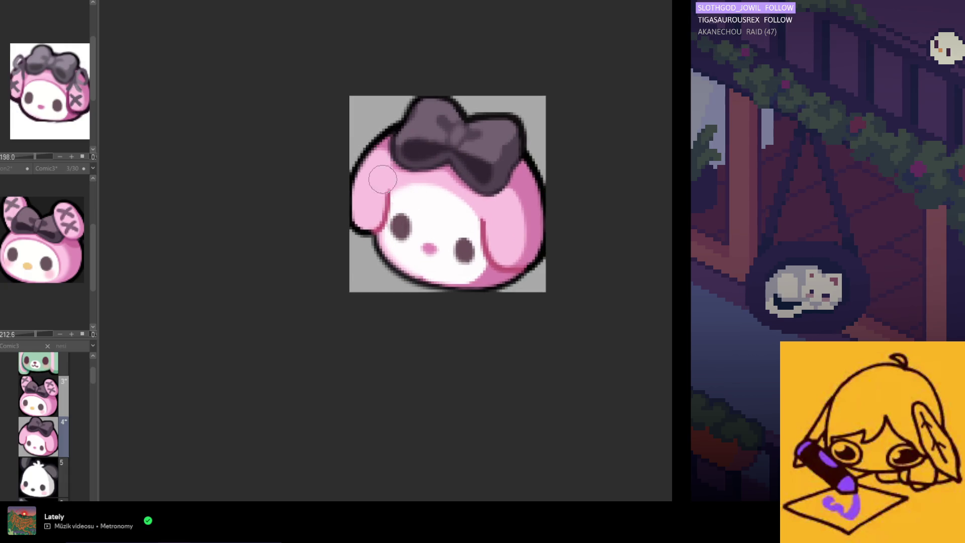
scroll(386, 195, "down", 1)
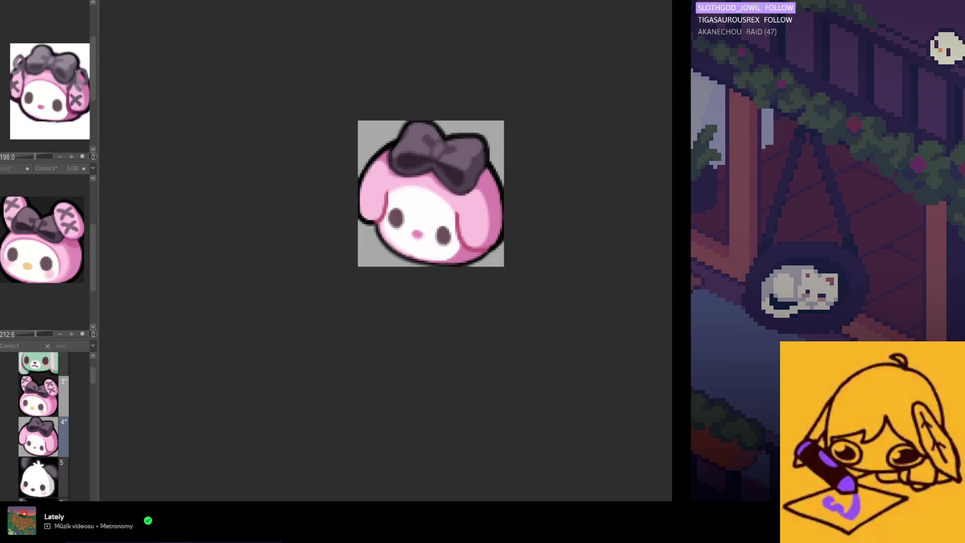
scroll(375, 202, "up", 2)
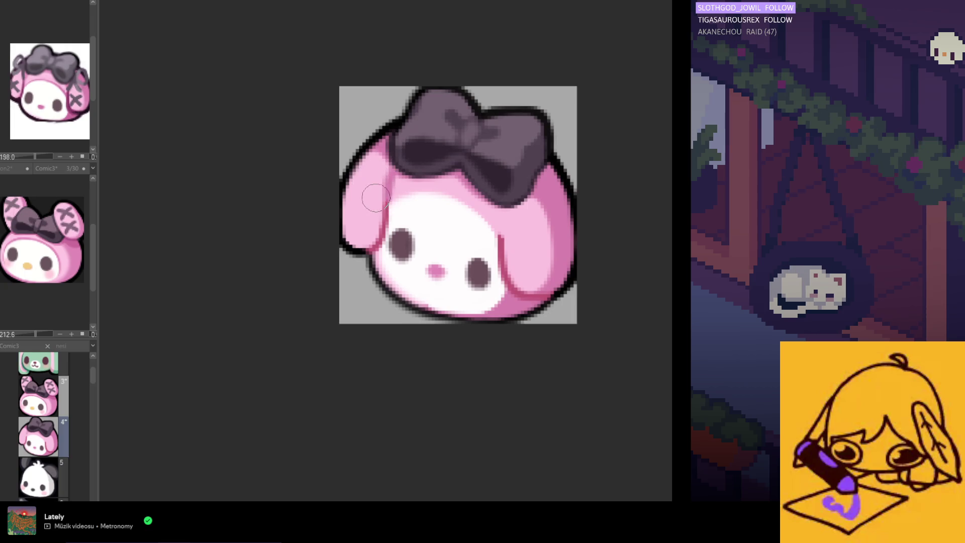
scroll(382, 168, "up", 3)
scroll(382, 168, "down", 1)
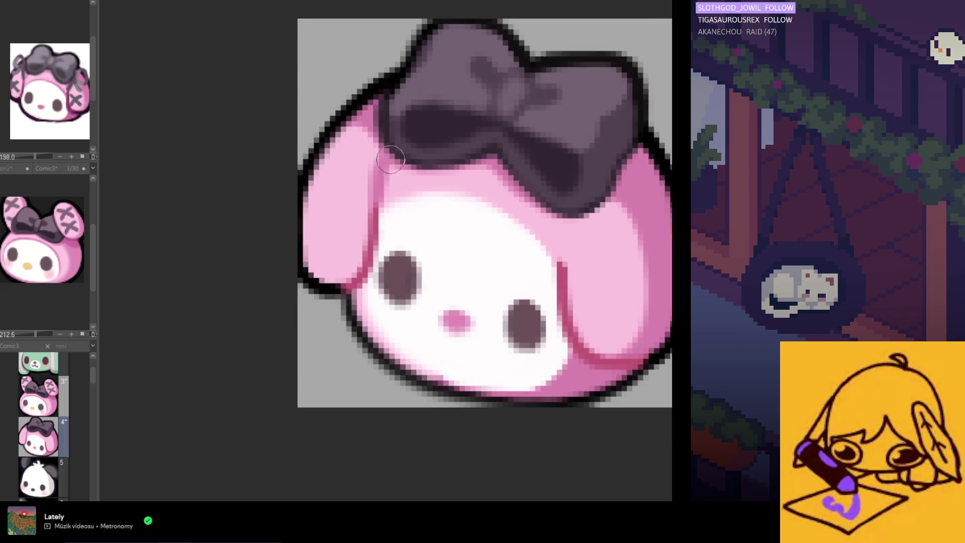
scroll(391, 198, "down", 2)
scroll(393, 197, "down", 2)
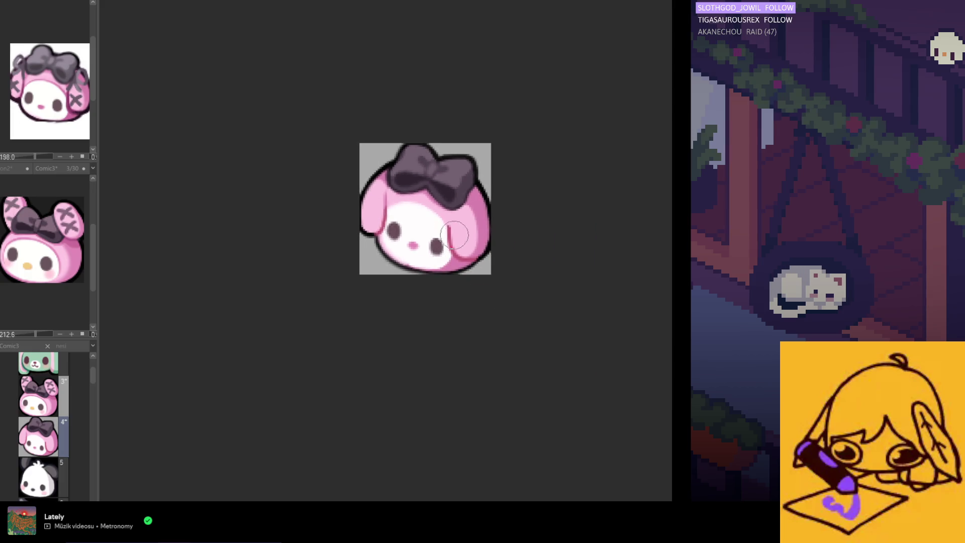
scroll(452, 213, "up", 1)
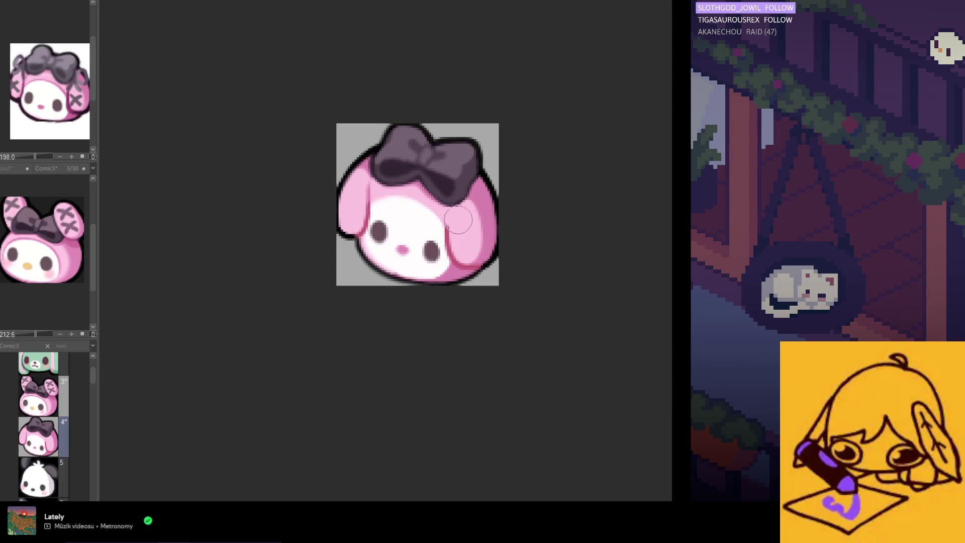
scroll(458, 219, "up", 1)
scroll(460, 210, "up", 1)
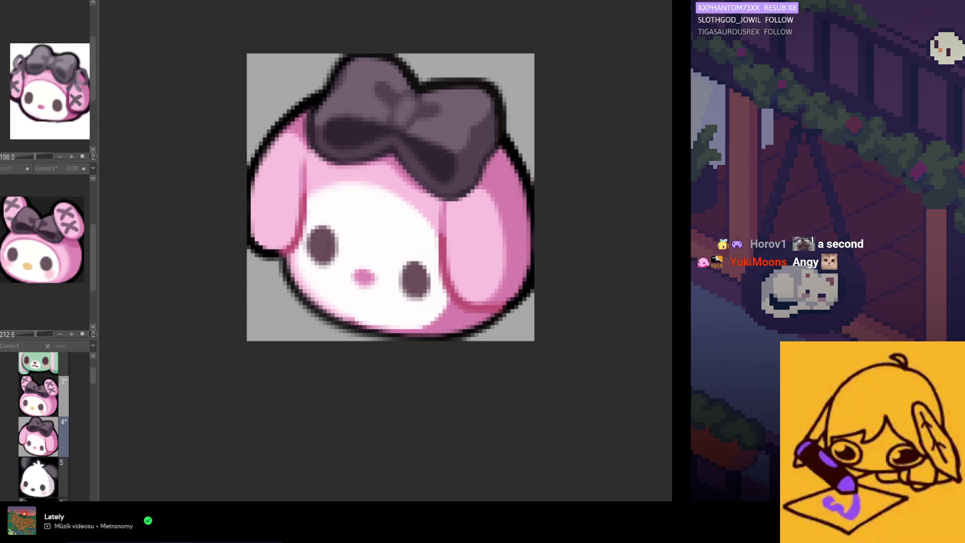
Switch to the Pasta! document with Ctrl+Tab and look it over
key("ctrl+Tab")
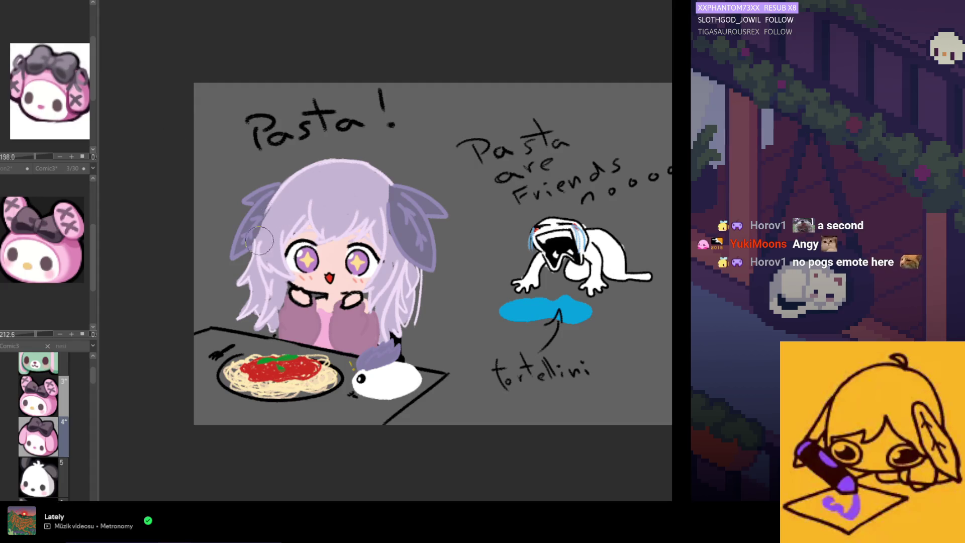
scroll(257, 358, "up", 2)
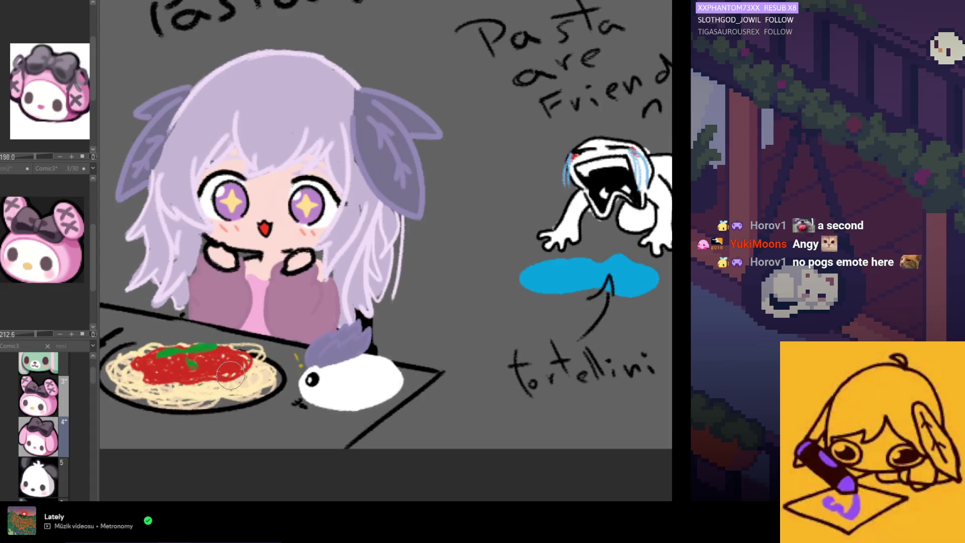
scroll(241, 366, "up", 1)
scroll(224, 368, "down", 2)
scroll(225, 367, "down", 1)
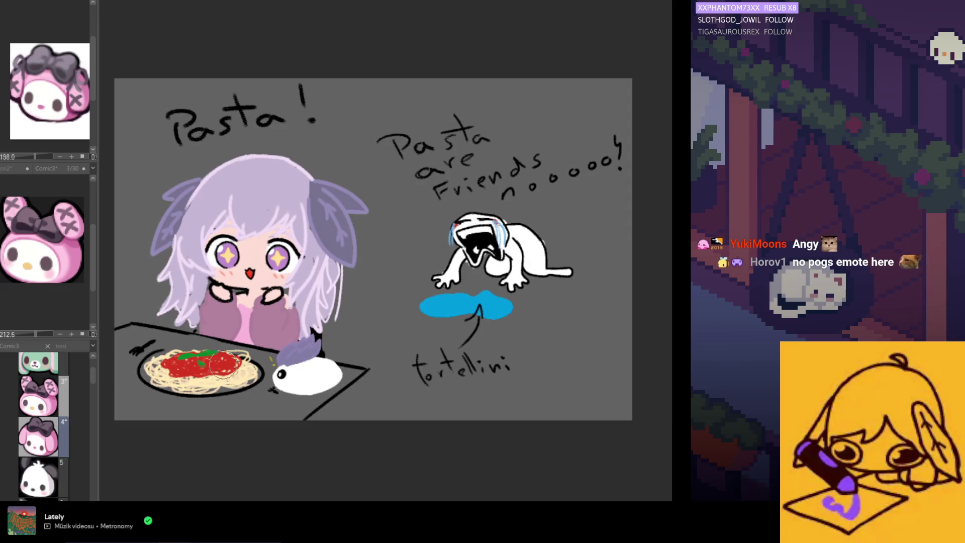
scroll(227, 368, "up", 1)
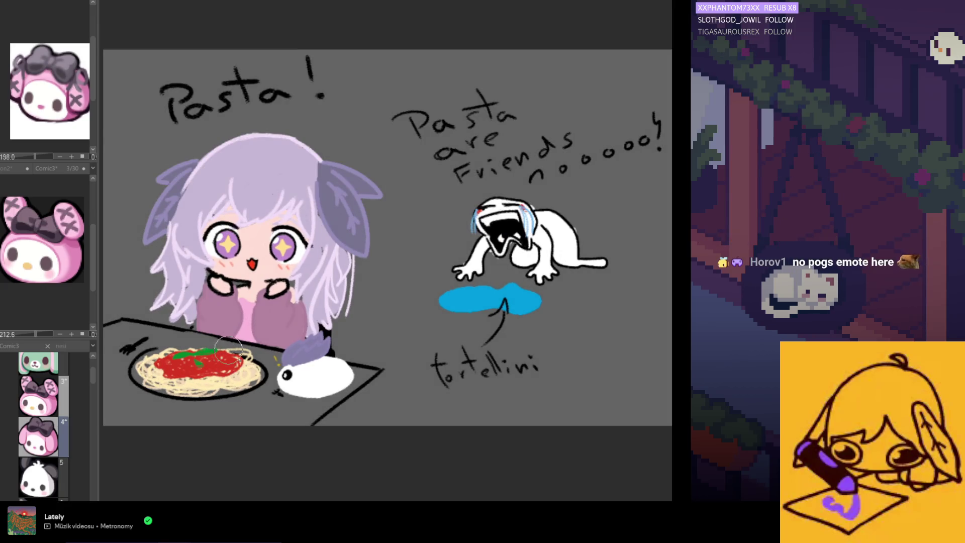
scroll(226, 368, "down", 1)
scroll(436, 309, "down", 1)
scroll(423, 317, "up", 1)
scroll(294, 270, "down", 1)
scroll(457, 282, "up", 1)
scroll(331, 361, "up", 1)
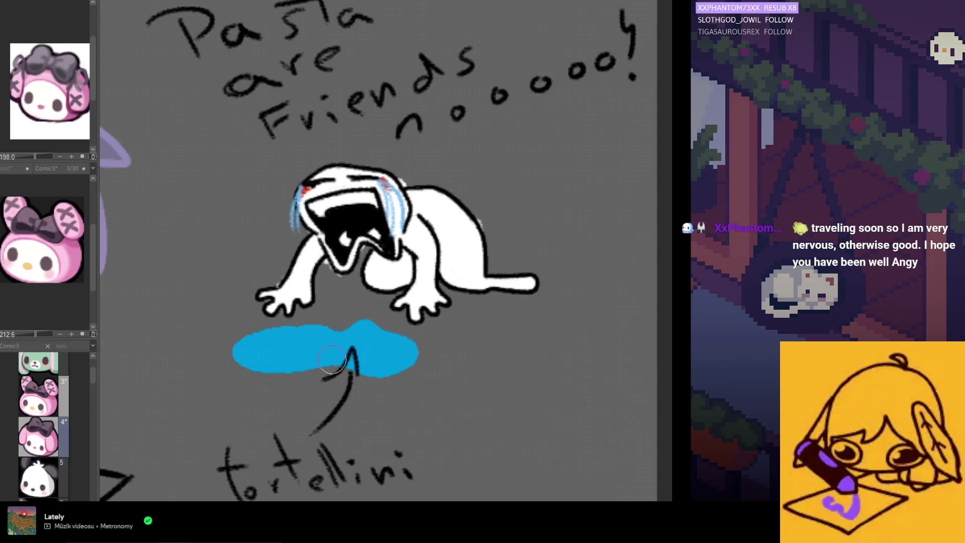
scroll(336, 356, "up", 1)
scroll(347, 359, "down", 1)
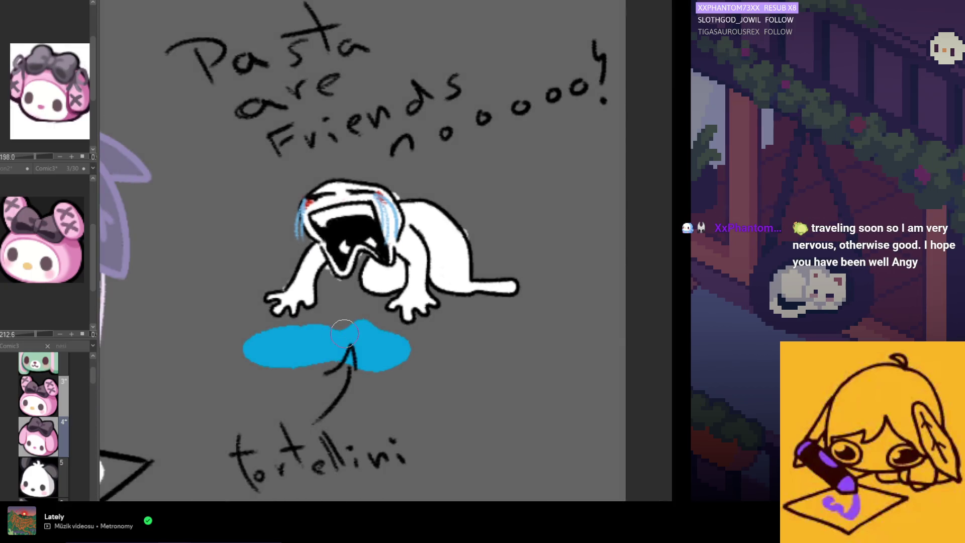
scroll(365, 365, "down", 2)
scroll(234, 370, "down", 1)
scroll(302, 408, "down", 1)
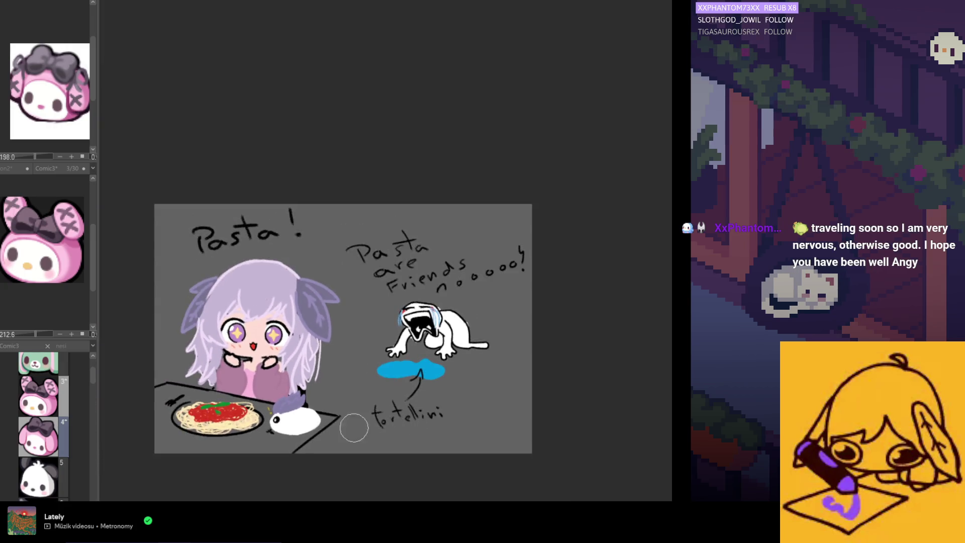
scroll(355, 424, "up", 2)
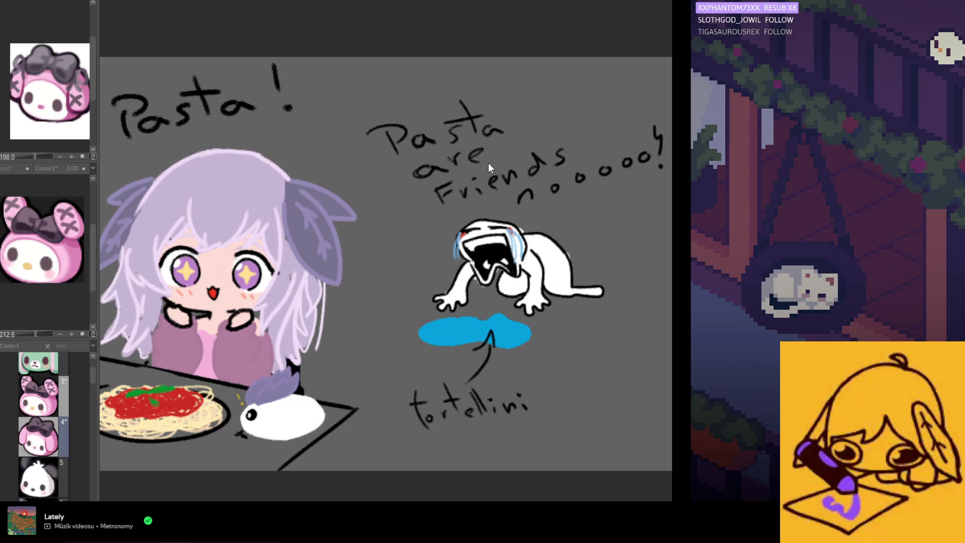
Switch back to the bunny-hood emote document with Ctrl+Tab
key("ctrl+Tab")
scroll(483, 169, "down", 3)
scroll(345, 359, "down", 3)
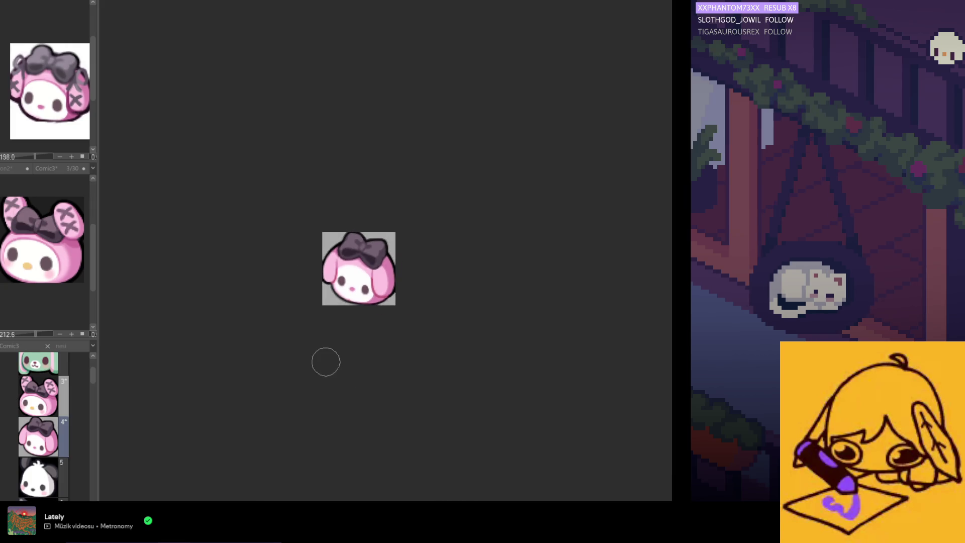
scroll(324, 363, "up", 2)
scroll(317, 266, "up", 2)
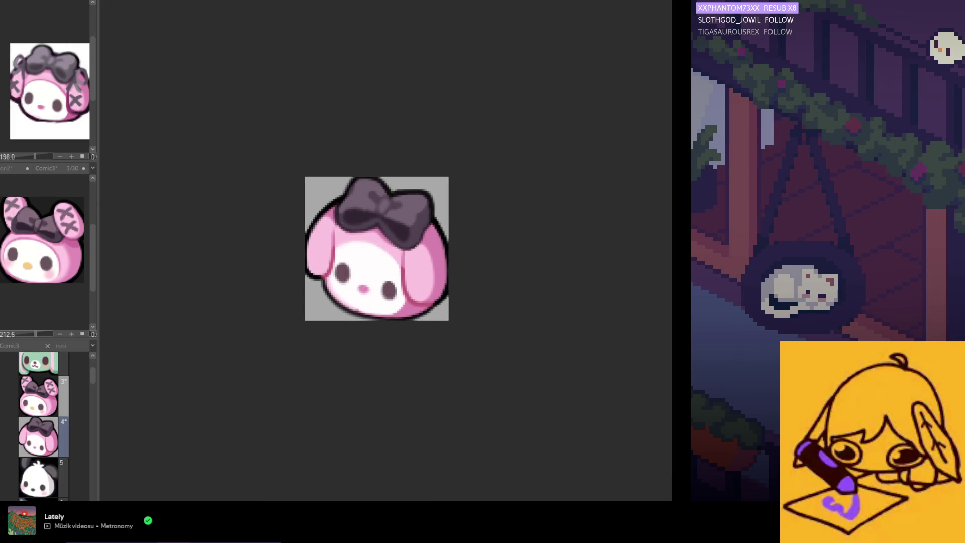
scroll(403, 266, "up", 1)
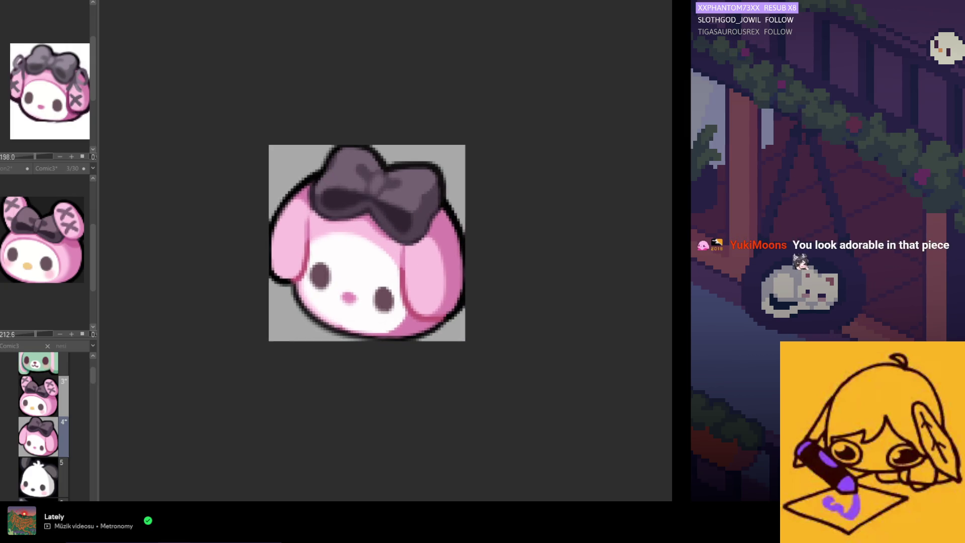
scroll(372, 331, "up", 1)
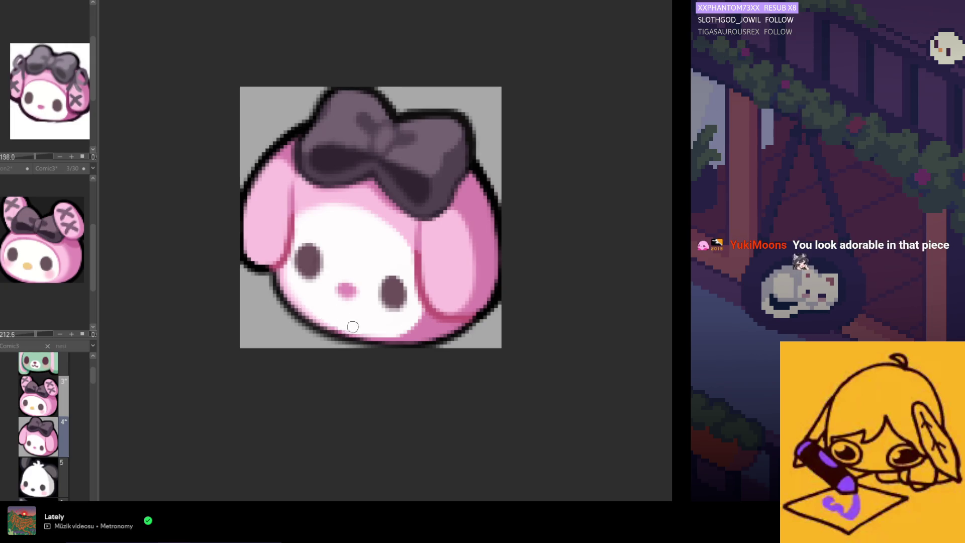
scroll(353, 321, "down", 1)
scroll(352, 318, "down", 1)
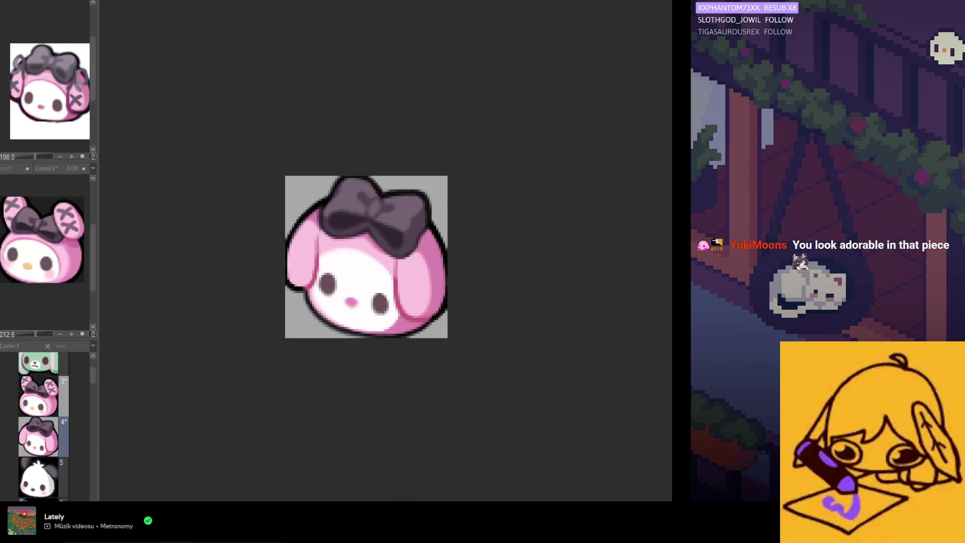
scroll(369, 330, "up", 2)
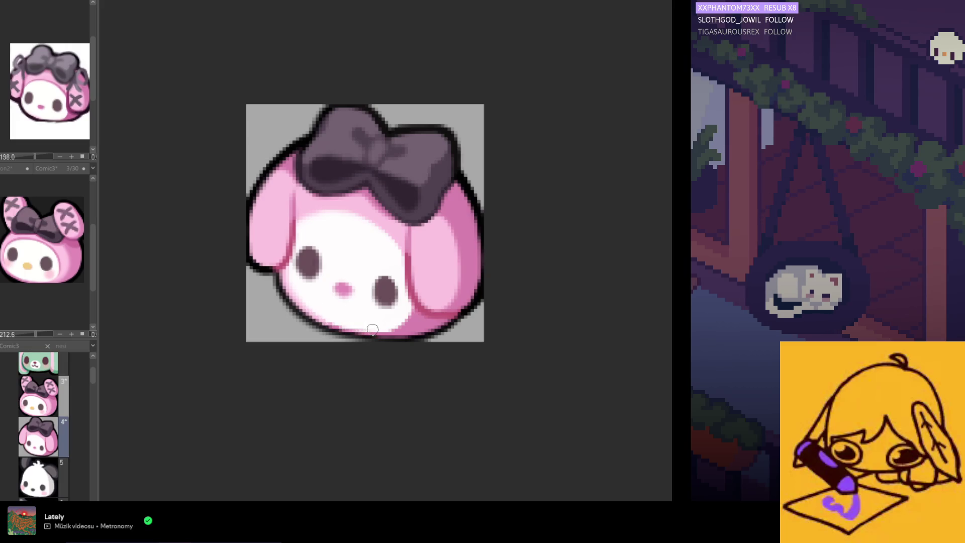
scroll(349, 258, "down", 2)
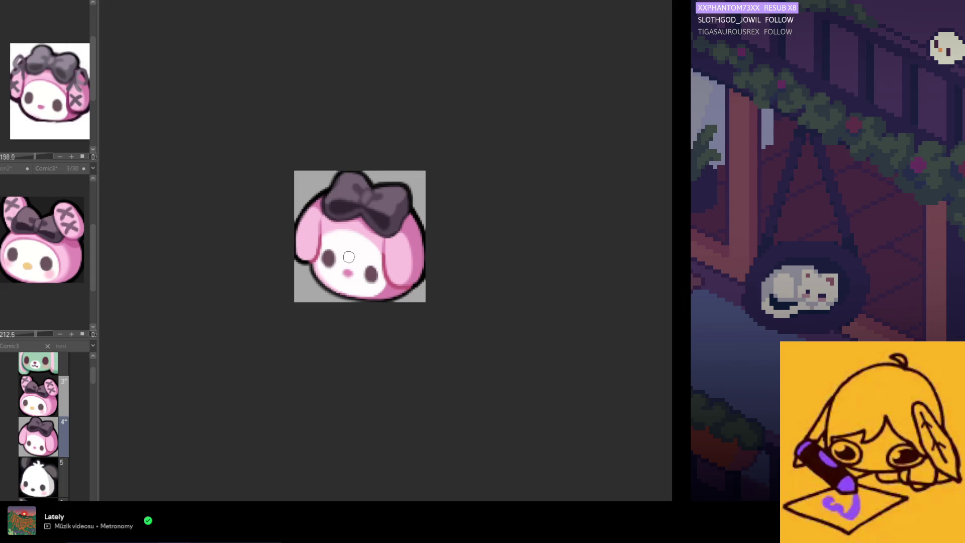
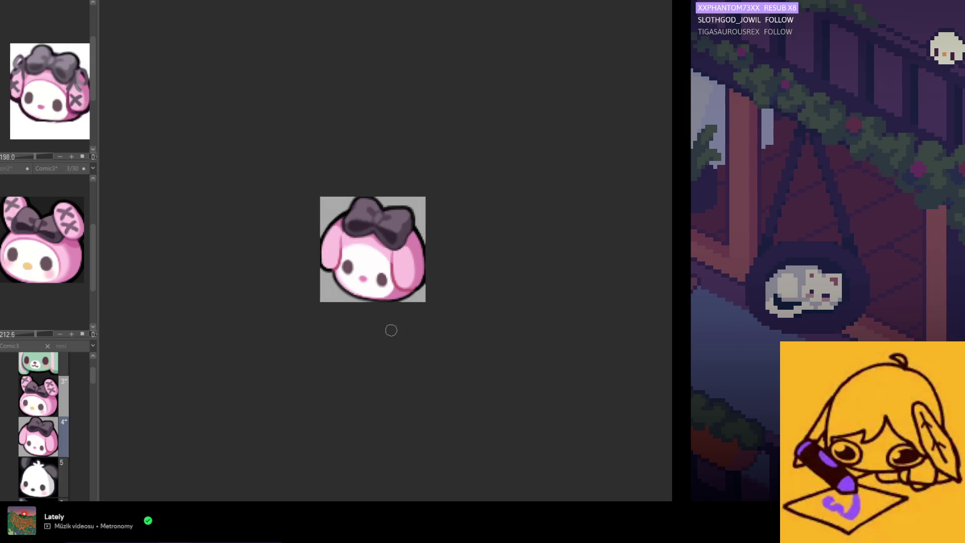
Sample the gray ear outline colour and preview the emote at smaller zoom levels
left_click_drag(366, 285, 552, 333)
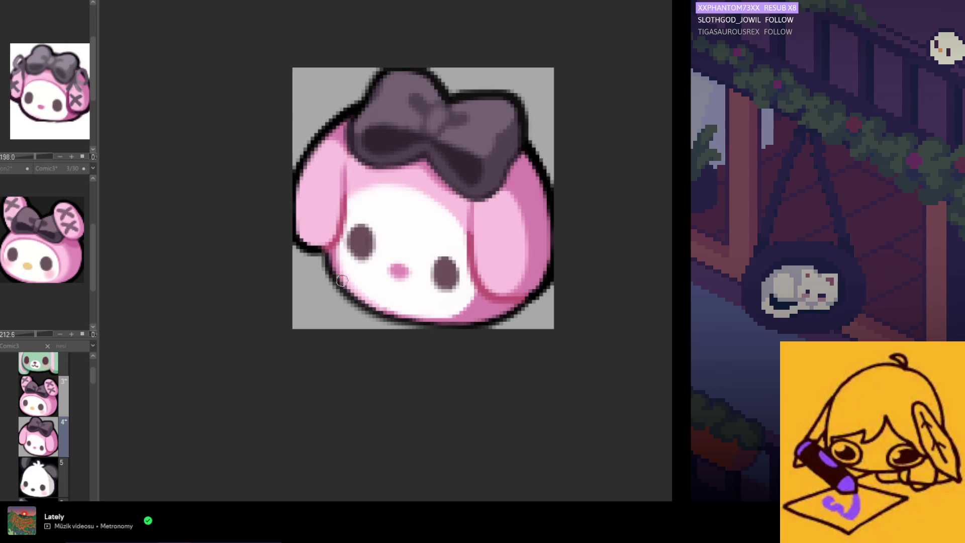
scroll(297, 298, "down", 1)
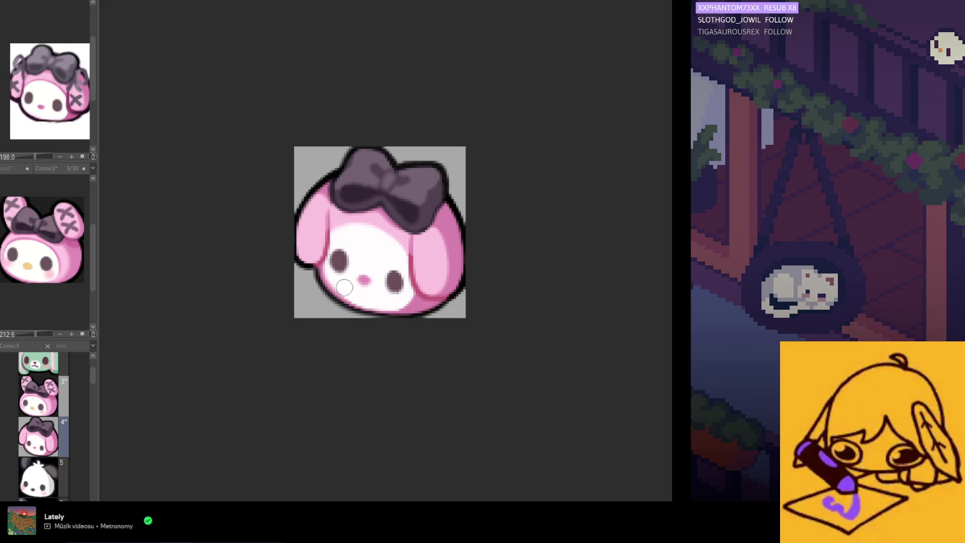
scroll(345, 287, "up", 1)
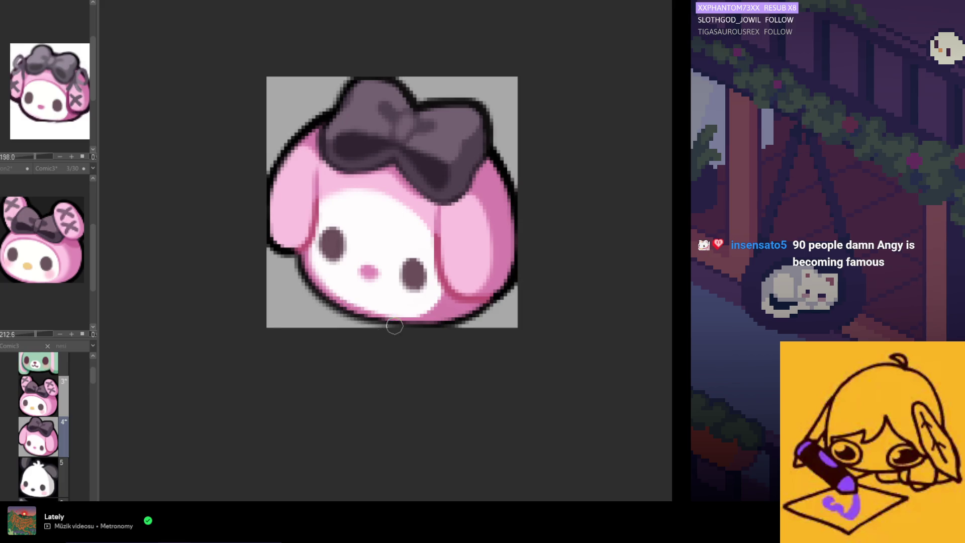
scroll(405, 325, "down", 2)
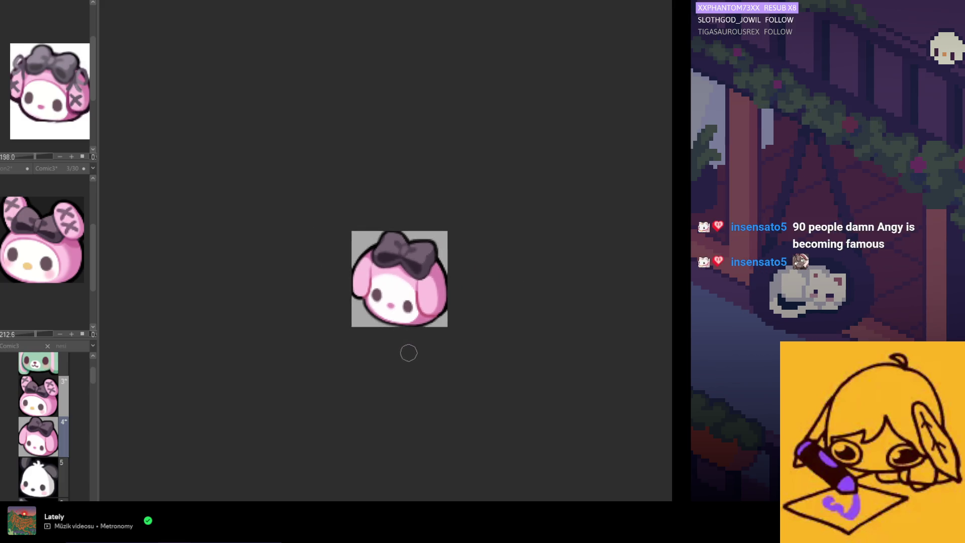
scroll(408, 356, "up", 1)
scroll(405, 339, "up", 1)
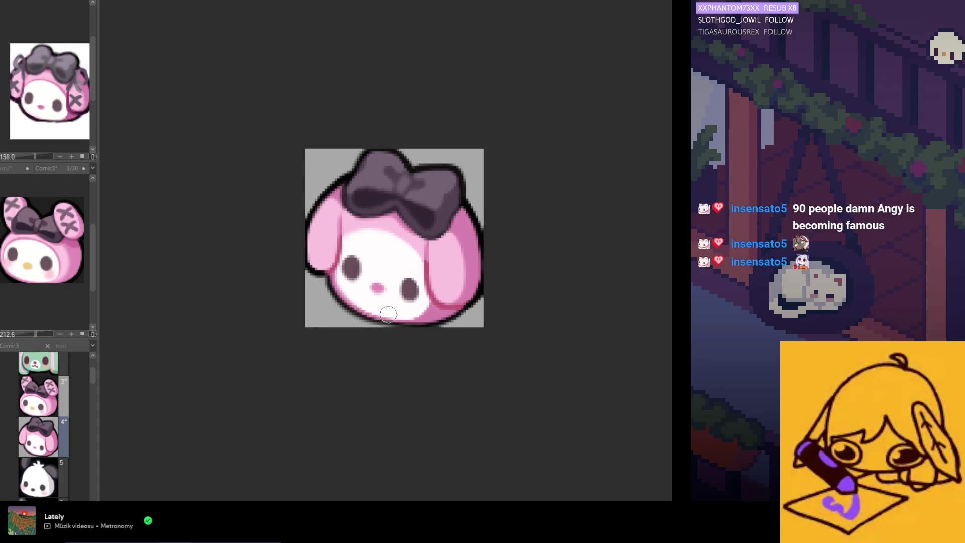
scroll(360, 302, "down", 2)
left_click_drag(405, 342, 437, 363)
scroll(509, 313, "up", 1)
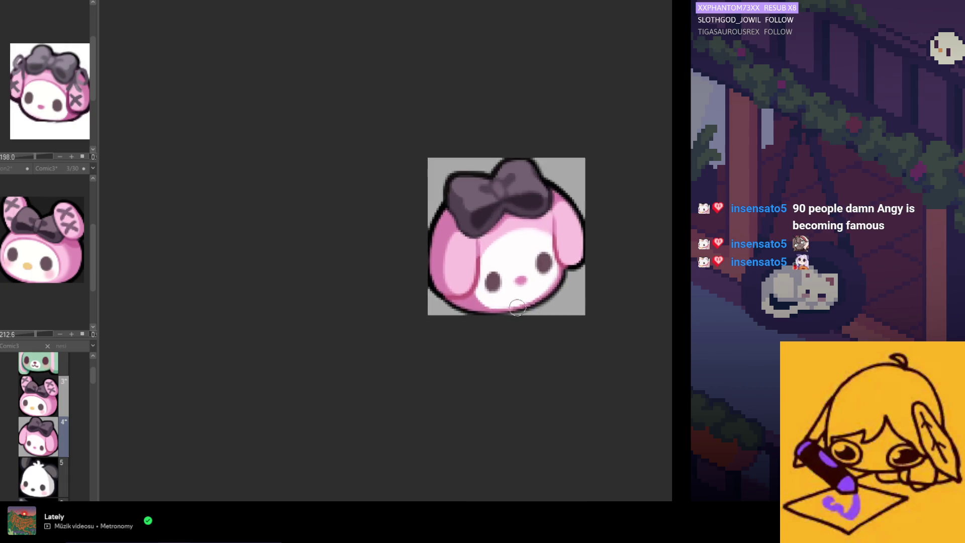
scroll(536, 310, "up", 1)
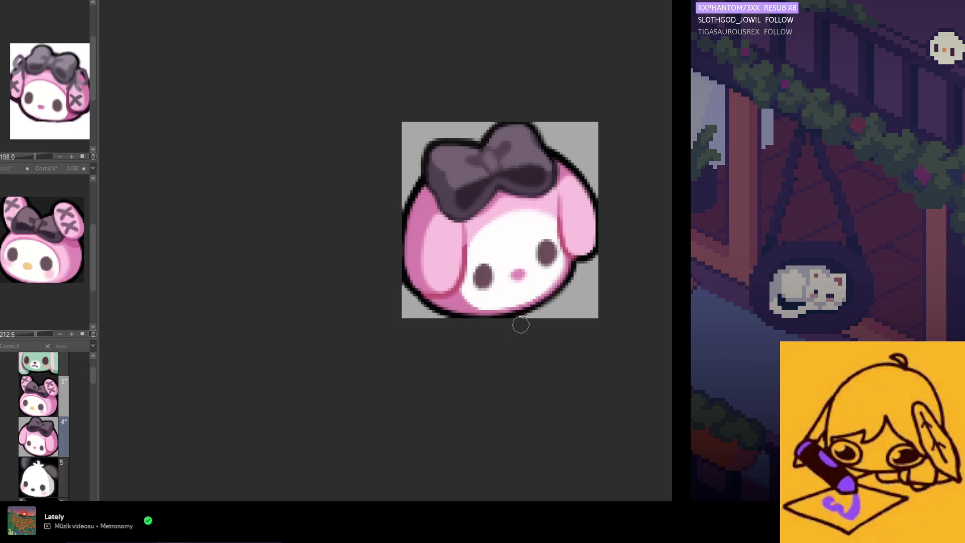
scroll(460, 325, "down", 2)
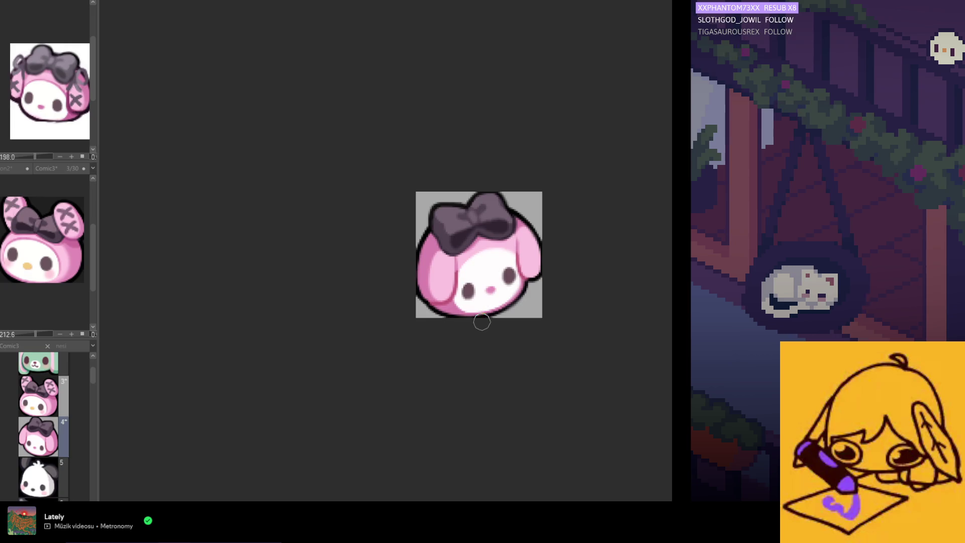
scroll(487, 282, "up", 2)
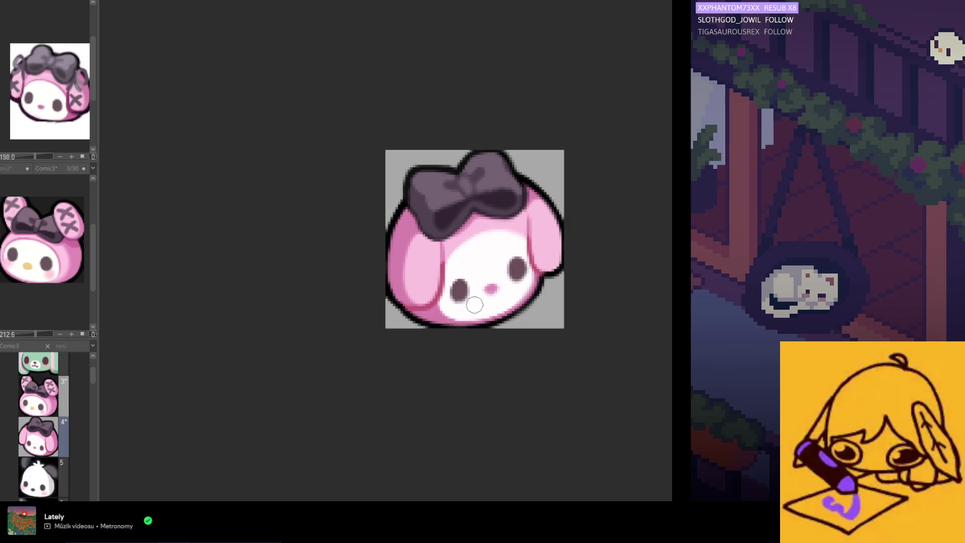
scroll(453, 306, "down", 2)
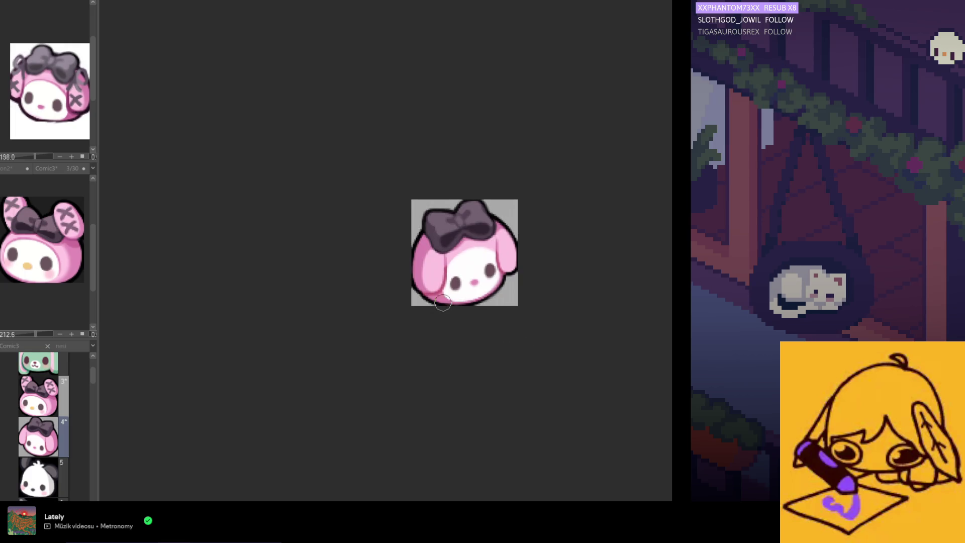
scroll(495, 240, "up", 2)
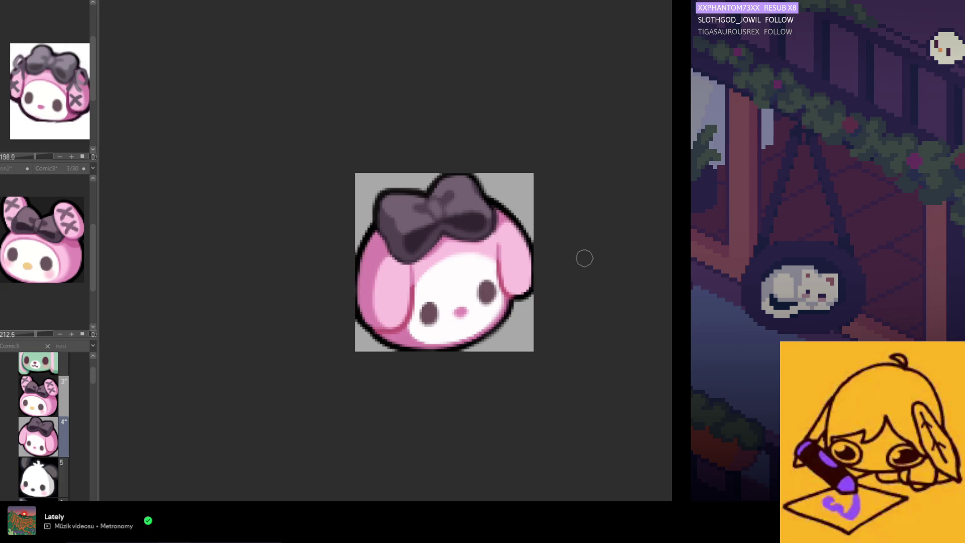
scroll(520, 248, "up", 1)
scroll(502, 238, "down", 2)
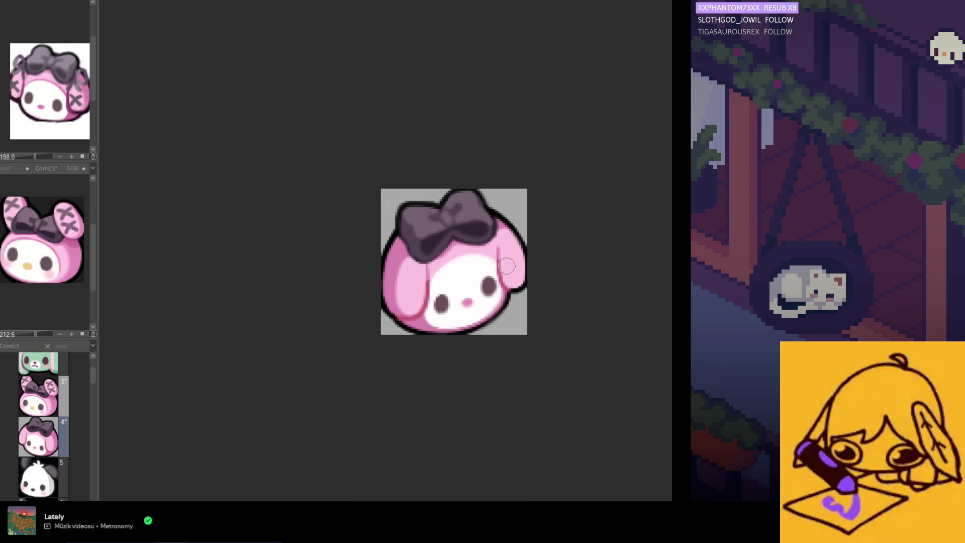
scroll(507, 272, "down", 2)
scroll(505, 301, "up", 1)
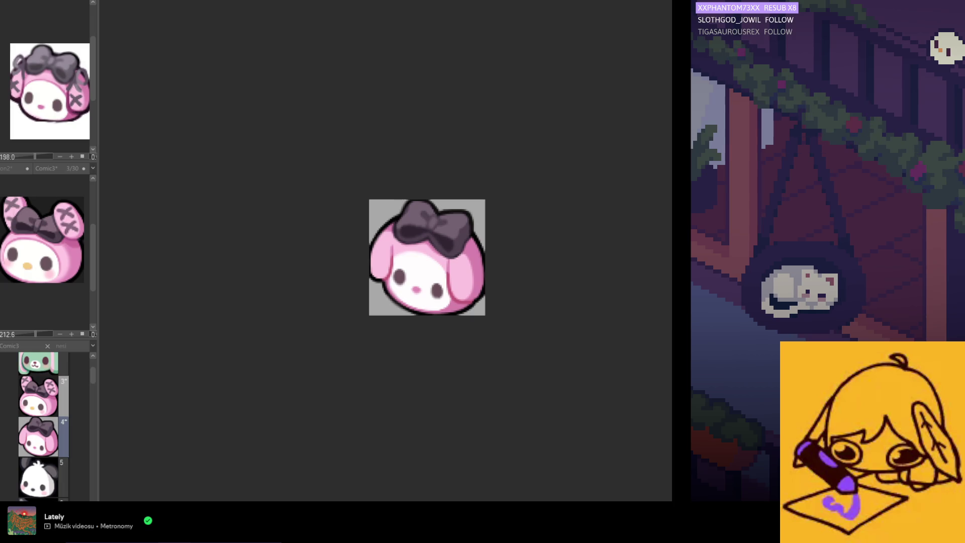
scroll(394, 279, "up", 1)
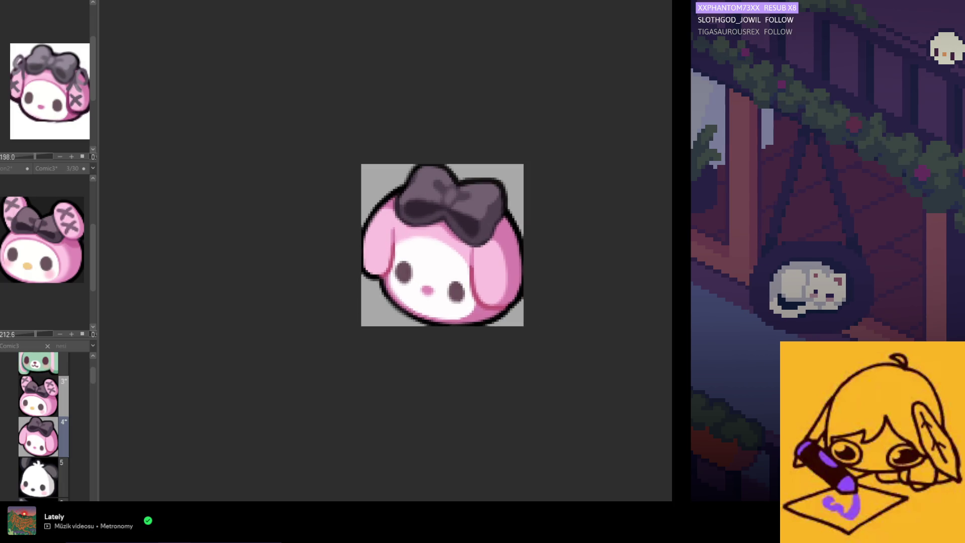
scroll(467, 319, "up", 1)
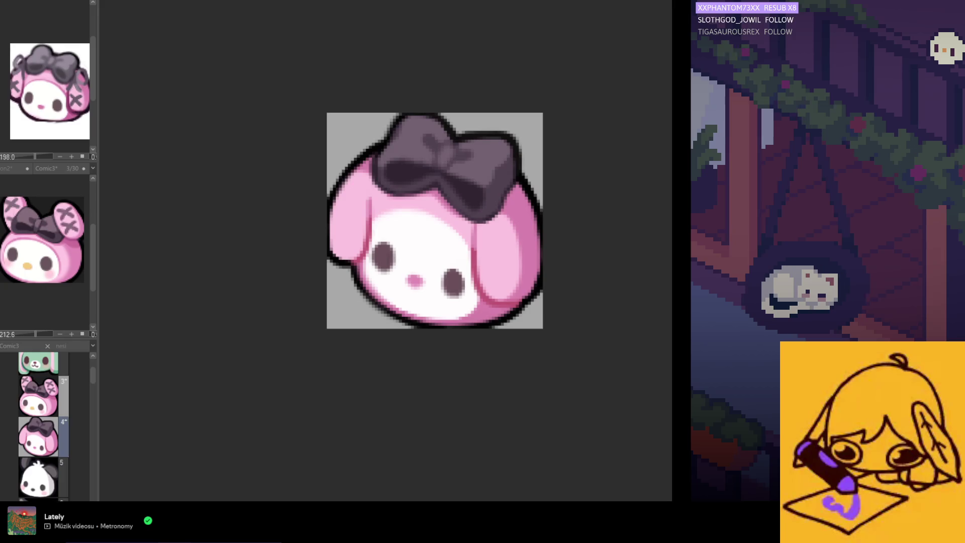
scroll(377, 262, "up", 1)
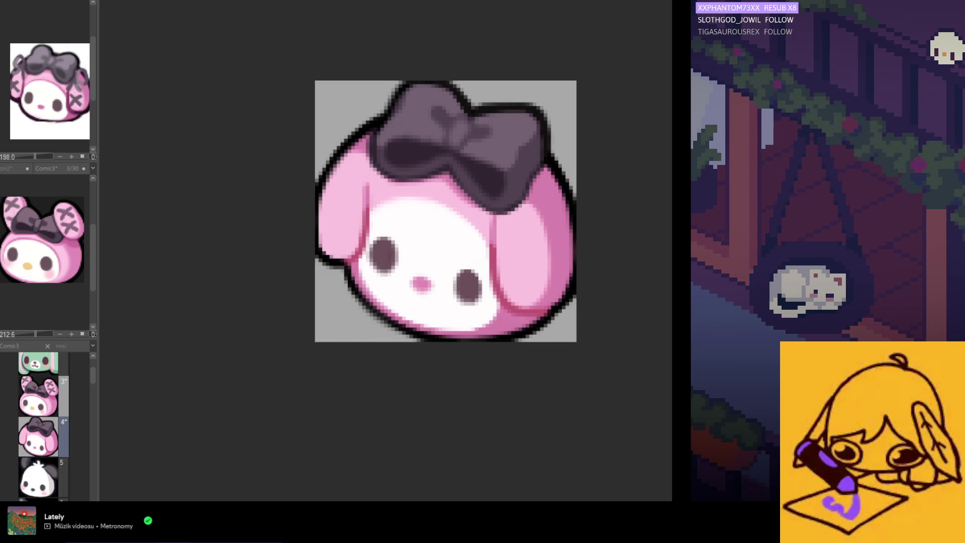
left_click(337, 266, "alt")
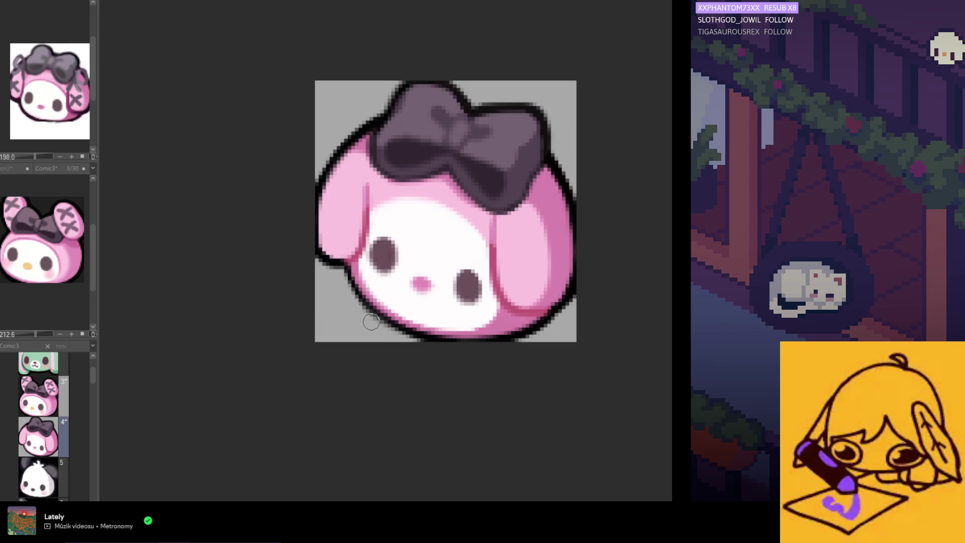
left_click(340, 264, "alt")
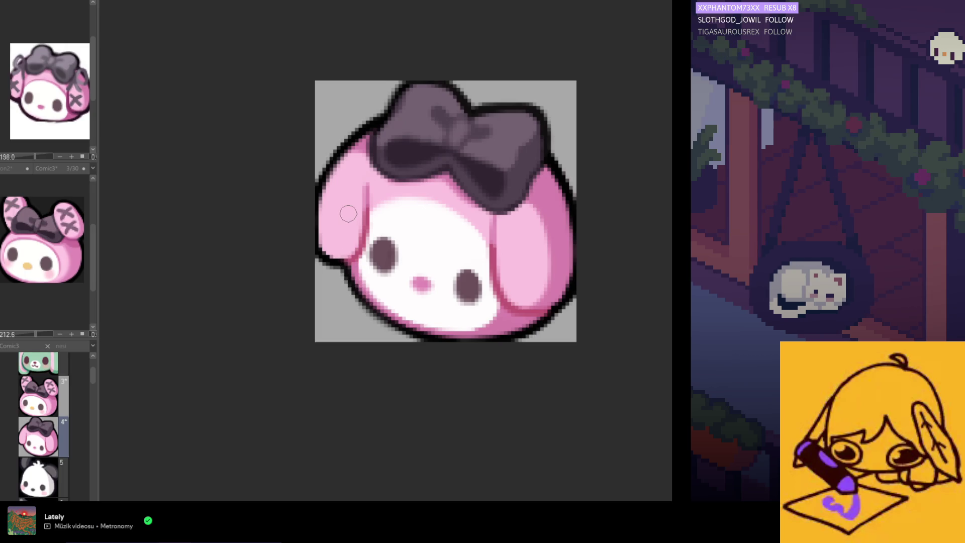
scroll(350, 212, "down", 3)
scroll(315, 332, "down", 2)
scroll(390, 360, "down", 1)
scroll(443, 389, "down", 1)
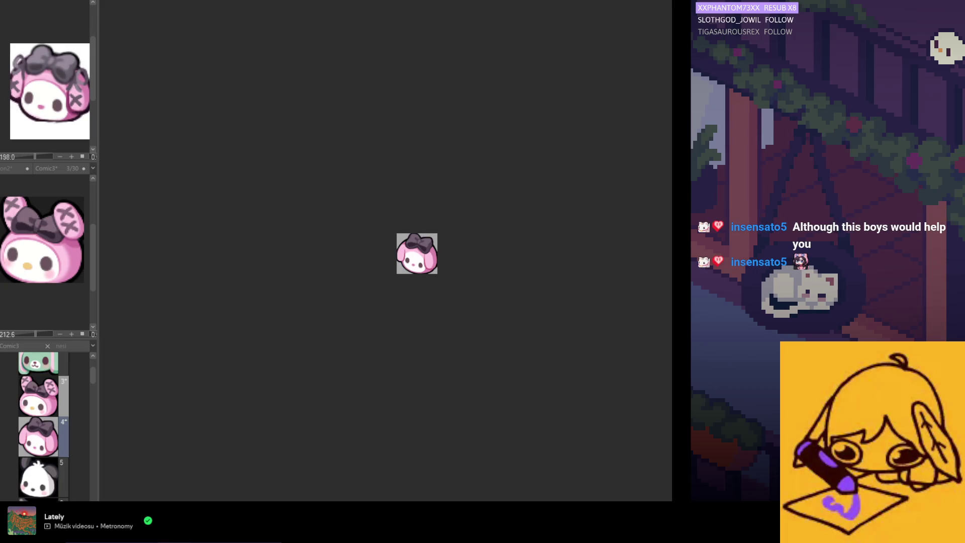
scroll(434, 272, "up", 2)
scroll(410, 275, "up", 2)
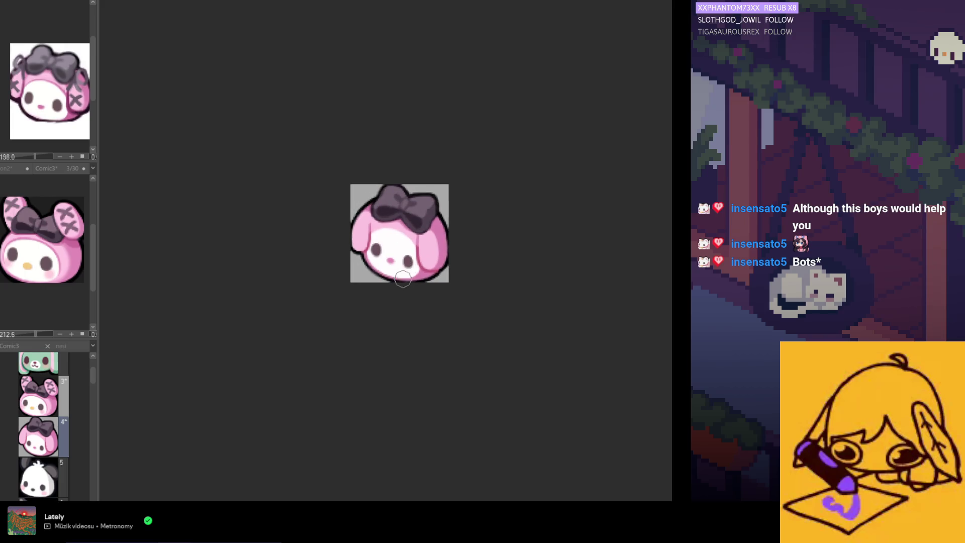
scroll(403, 280, "up", 2)
scroll(400, 257, "left", 3)
scroll(393, 255, "up", 1)
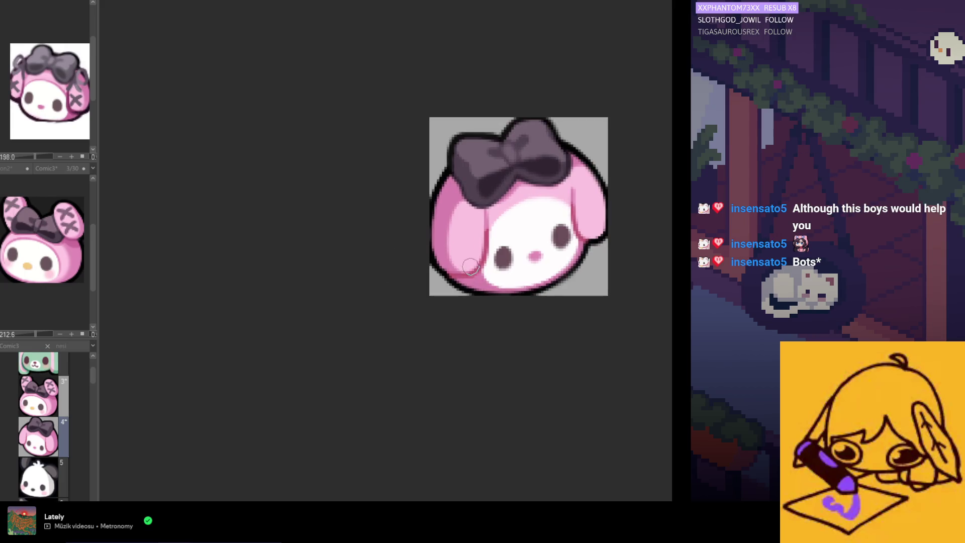
scroll(384, 260, "down", 1)
scroll(452, 242, "up", 2)
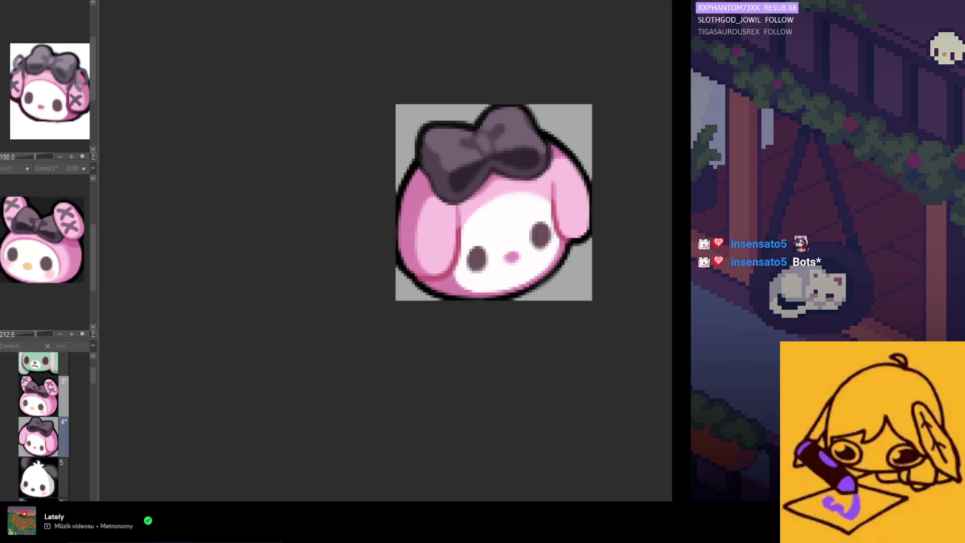
scroll(474, 212, "up", 1)
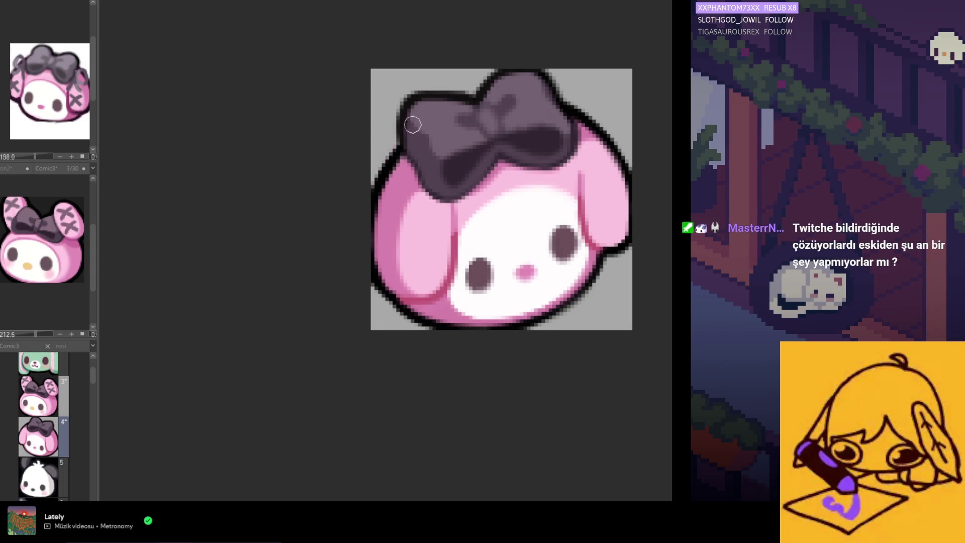
scroll(343, 160, "down", 1)
scroll(355, 212, "down", 2)
scroll(368, 261, "down", 1)
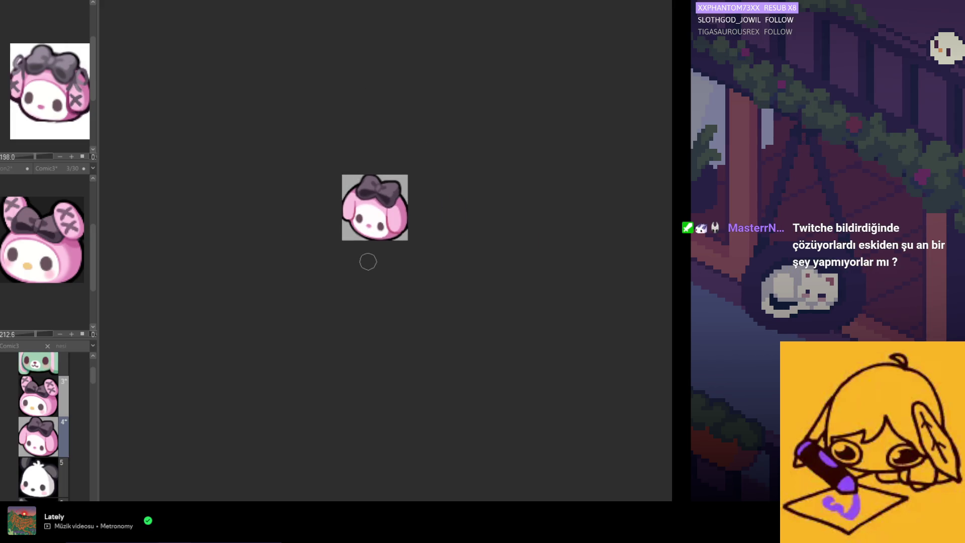
scroll(361, 235, "up", 1)
scroll(377, 233, "up", 1)
scroll(411, 227, "up", 1)
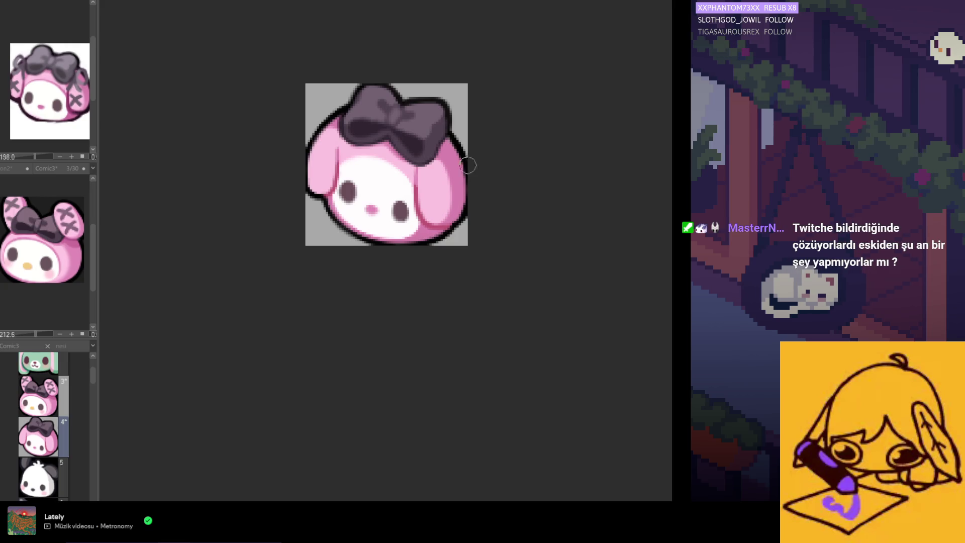
scroll(411, 186, "up", 1)
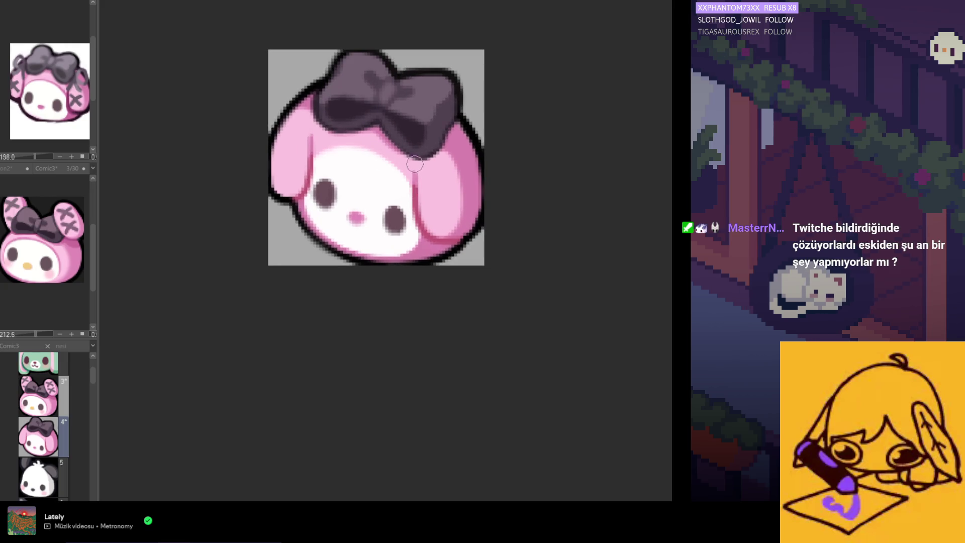
scroll(423, 170, "down", 1)
scroll(430, 212, "down", 2)
scroll(426, 219, "up", 2)
scroll(423, 170, "up", 1)
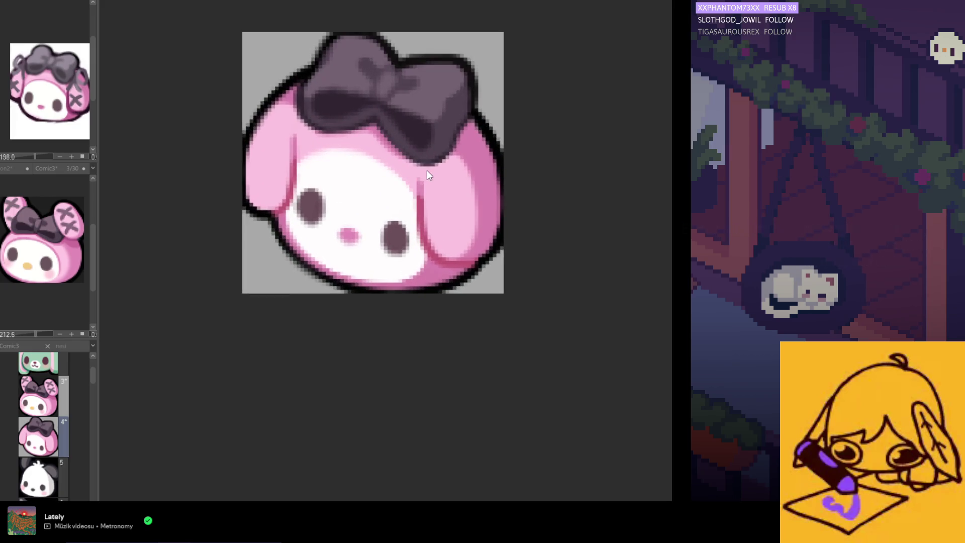
scroll(423, 189, "down", 1)
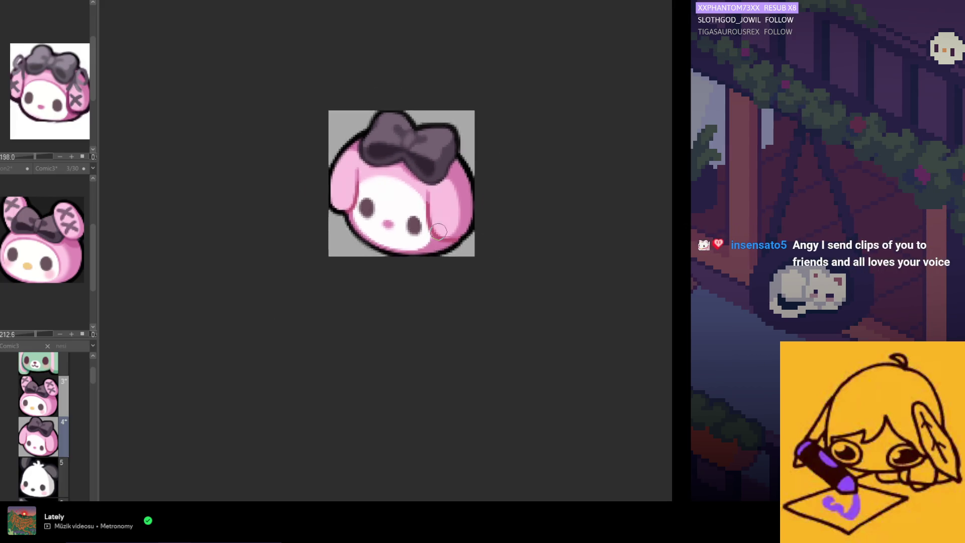
scroll(421, 242, "down", 1)
scroll(409, 245, "up", 1)
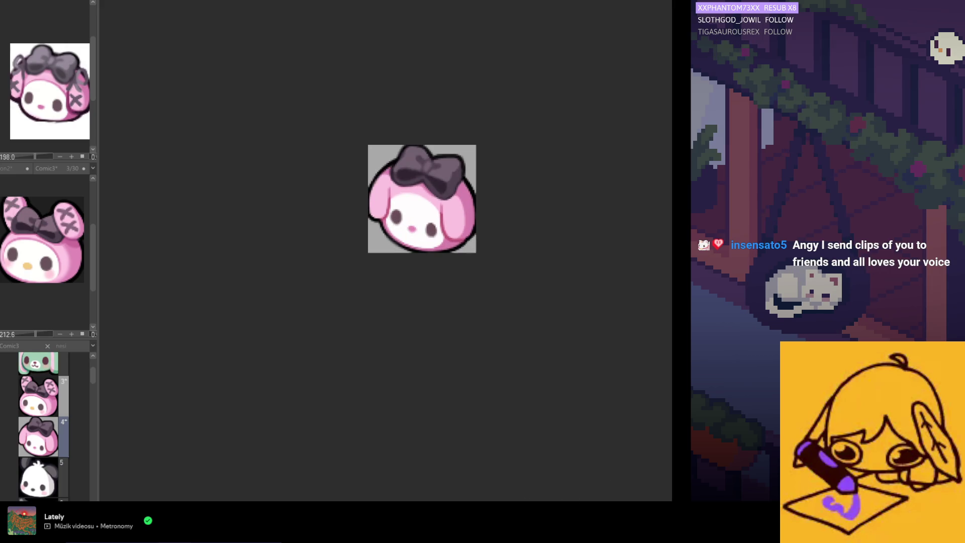
scroll(393, 194, "up", 1)
scroll(392, 194, "up", 1)
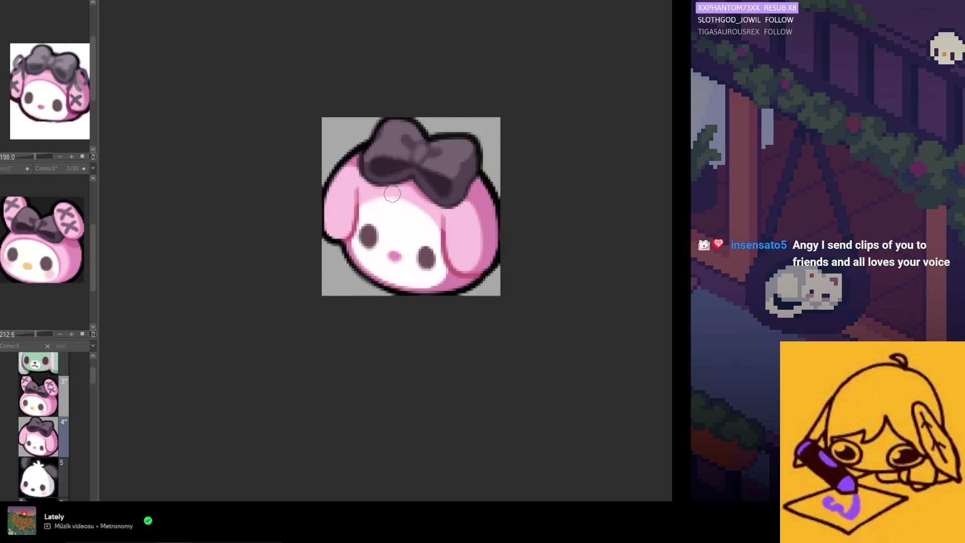
scroll(392, 194, "up", 1)
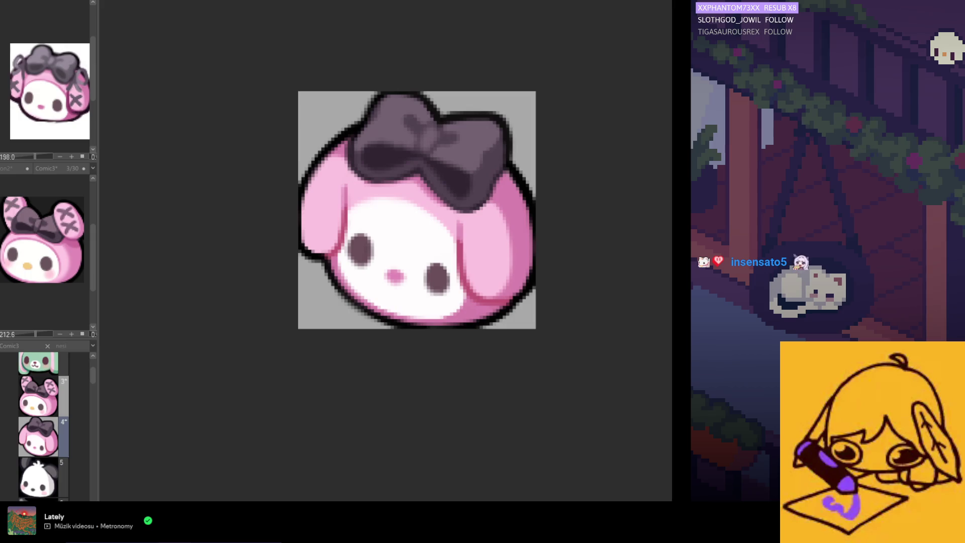
scroll(370, 188, "up", 2)
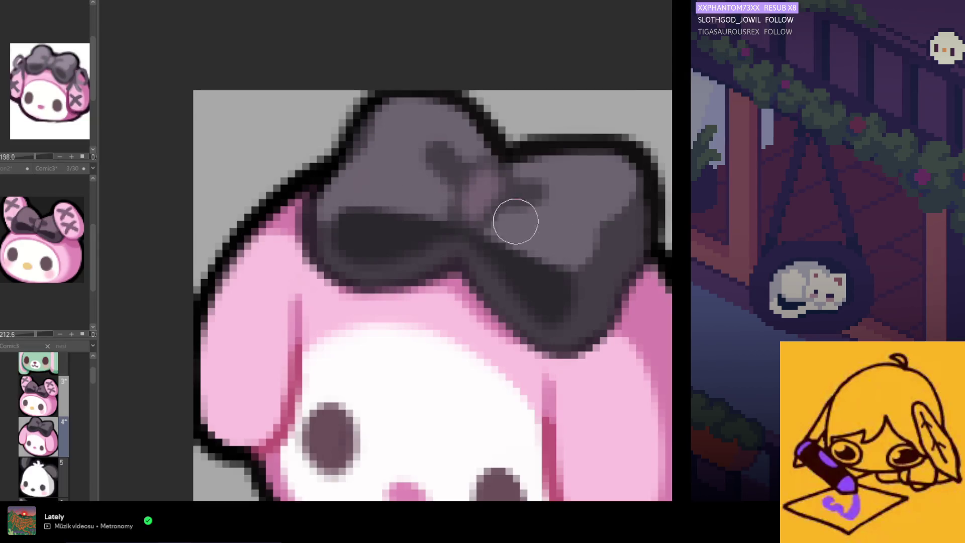
scroll(442, 194, "down", 2)
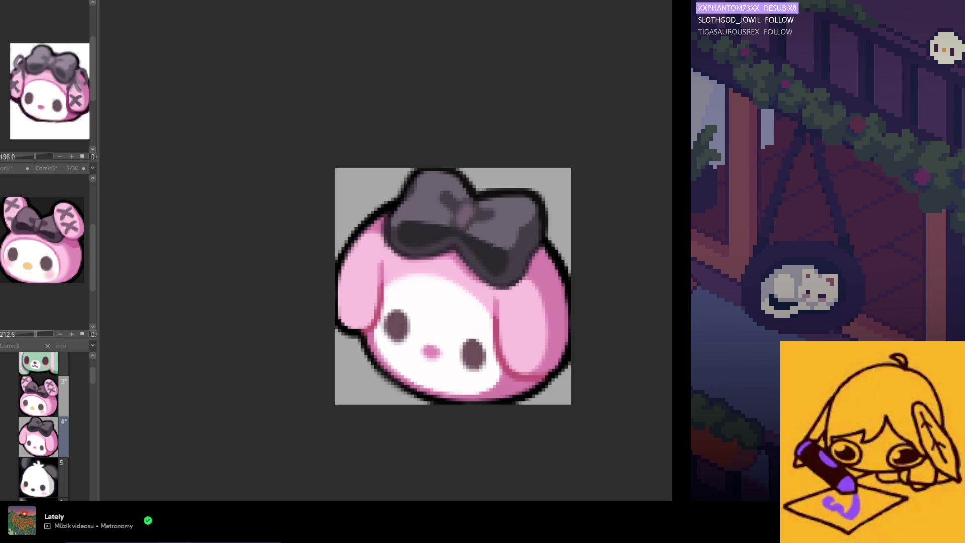
scroll(453, 286, "down", 2)
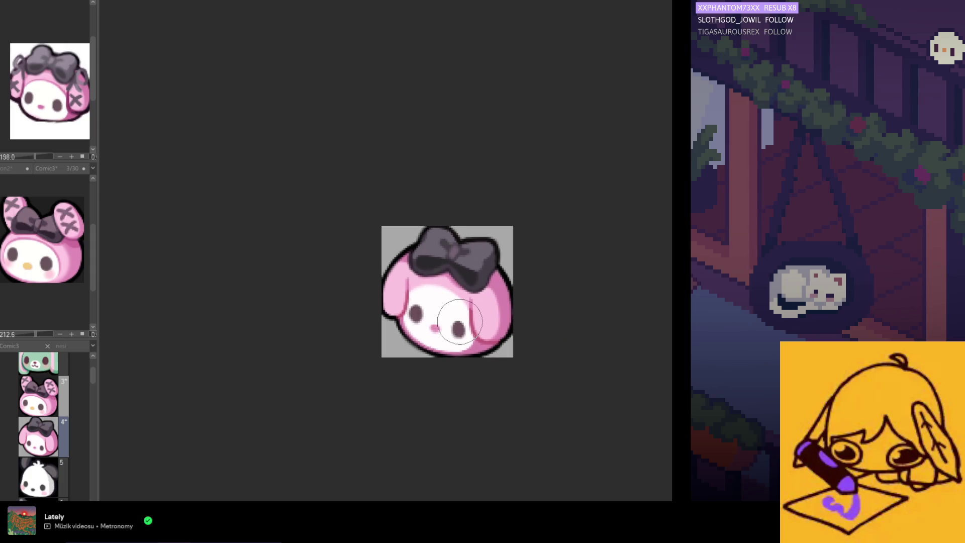
scroll(475, 219, "up", 4)
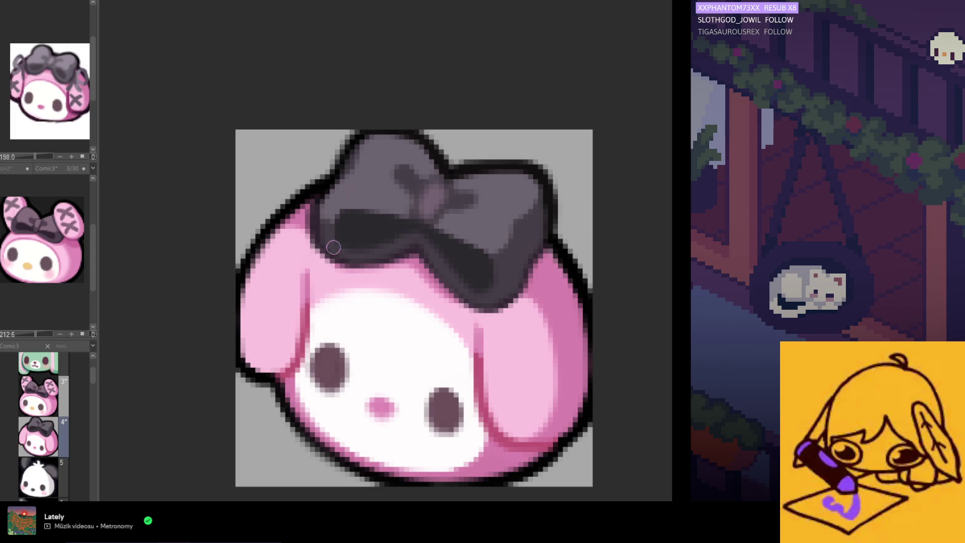
key("ctrl+minus")
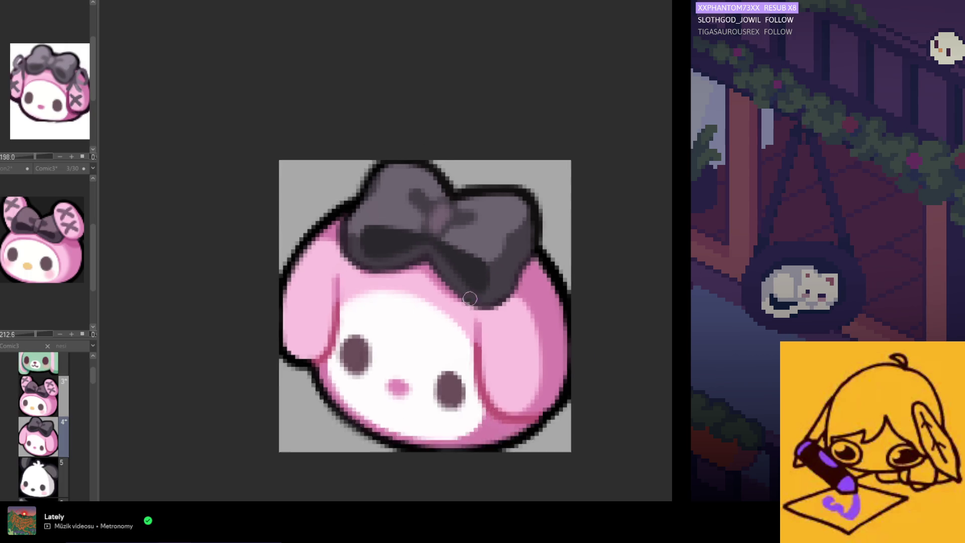
key("ctrl+minus")
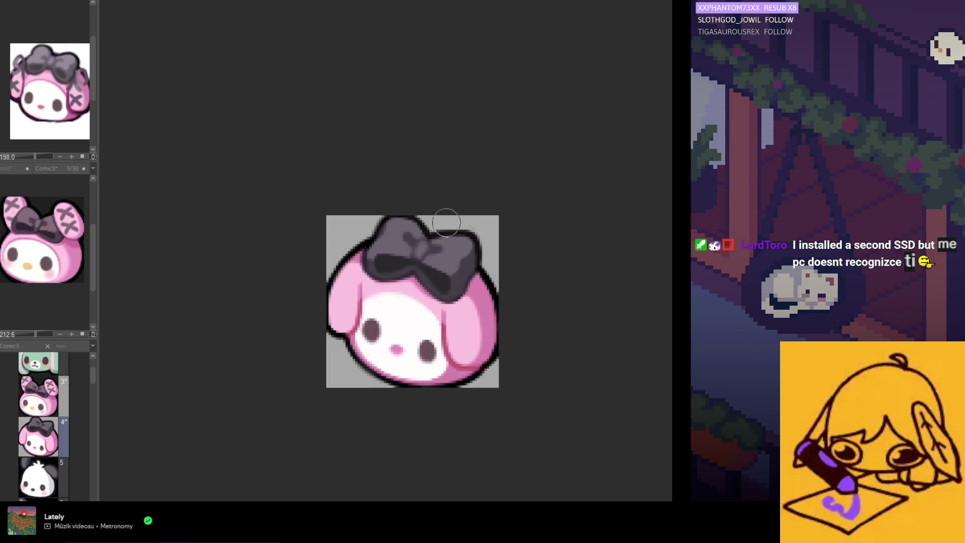
scroll(498, 311, "down", 3)
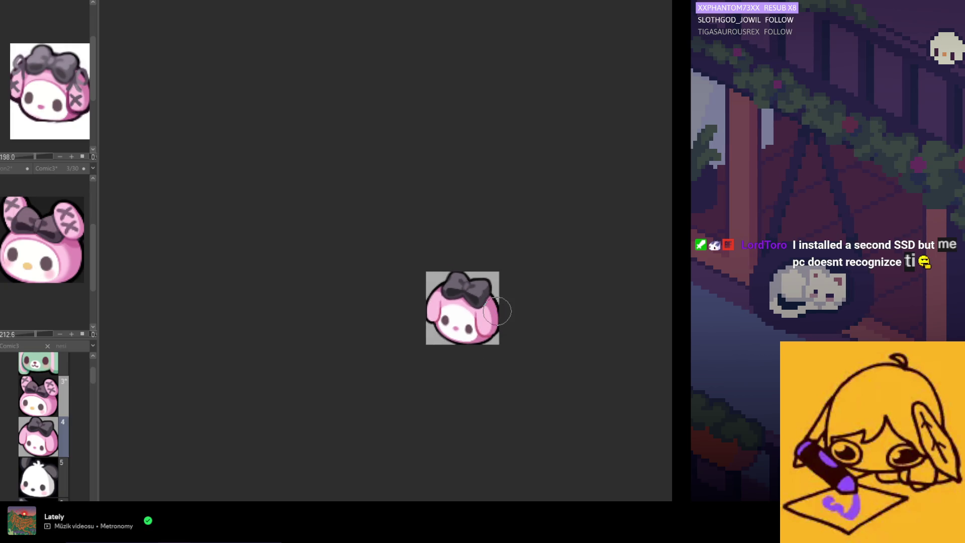
scroll(486, 291, "up", 2)
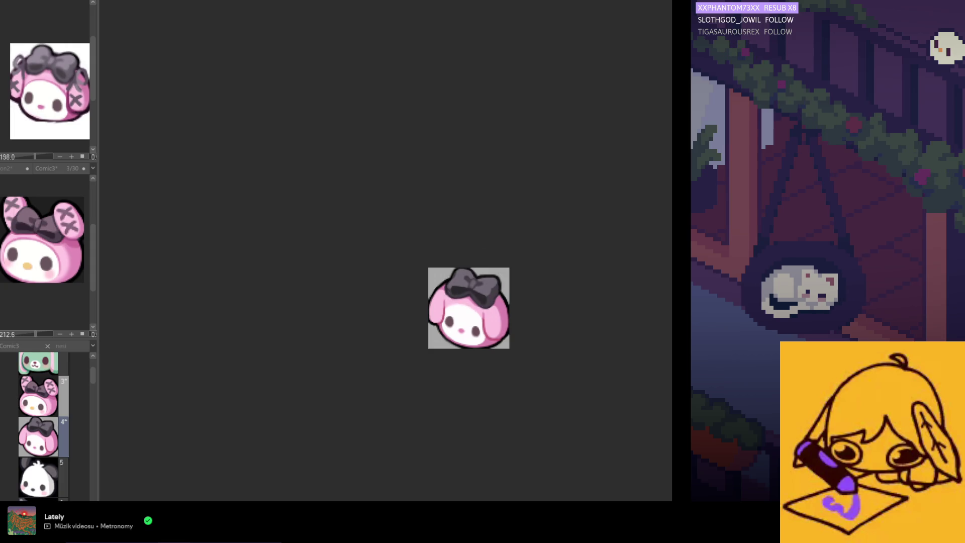
scroll(475, 302, "up", 2)
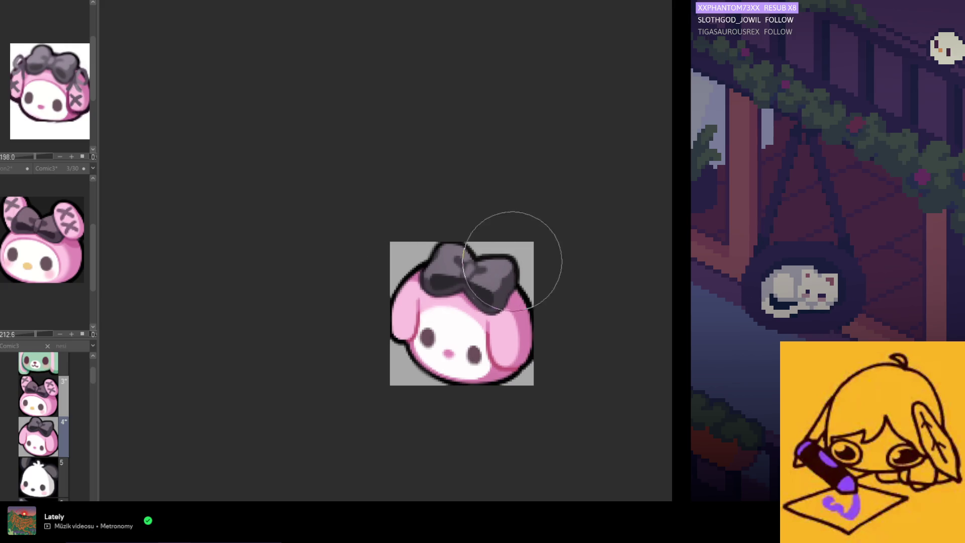
scroll(506, 385, "down", 2)
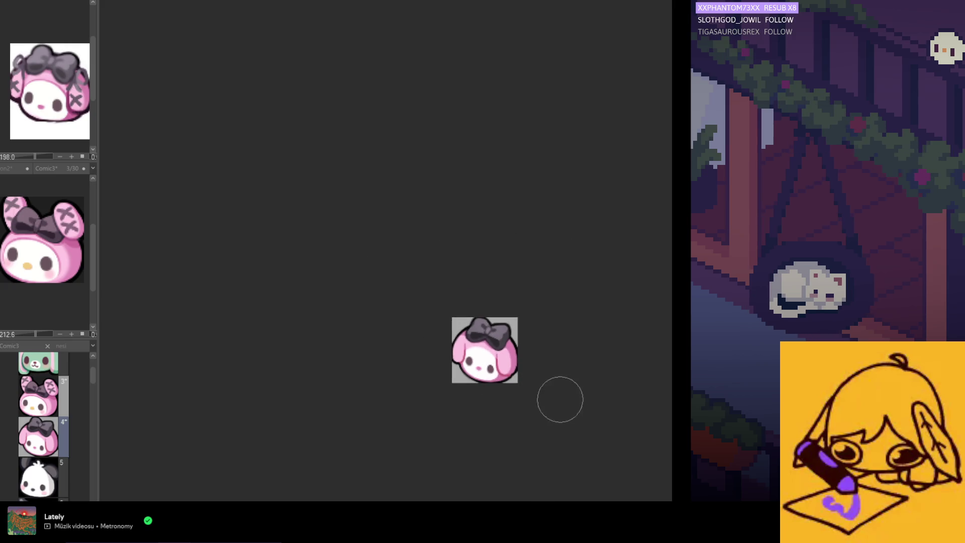
scroll(528, 347, "up", 1)
scroll(495, 417, "down", 1)
scroll(495, 416, "up", 1)
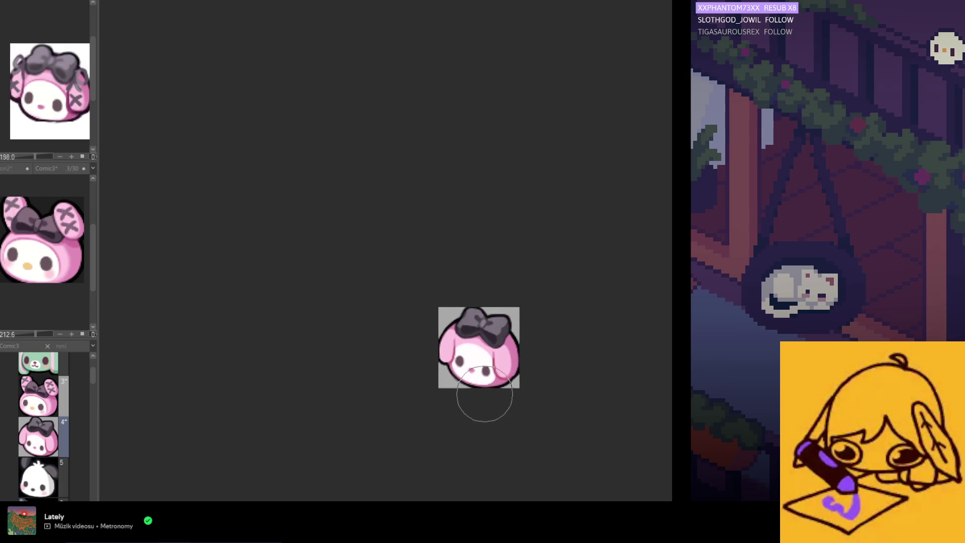
scroll(483, 395, "up", 1)
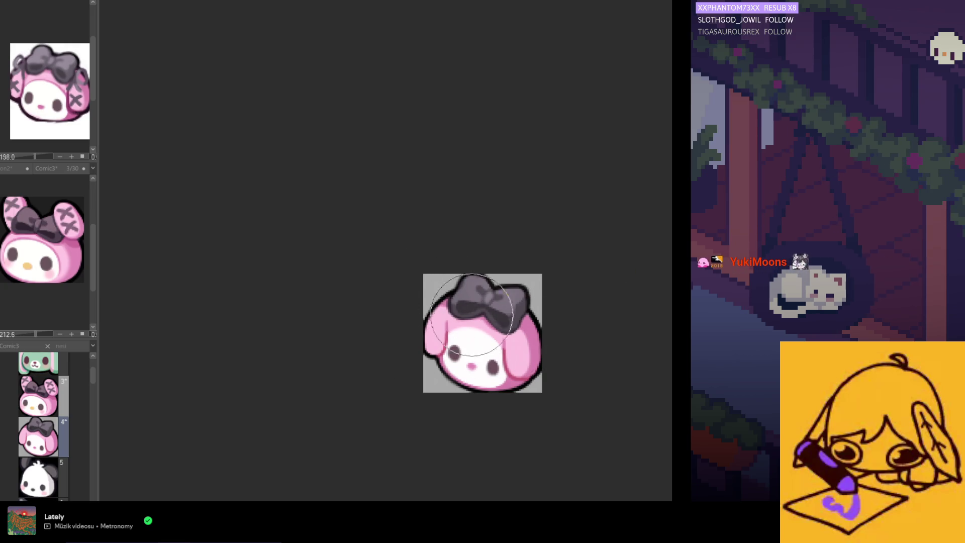
scroll(473, 316, "down", 2)
scroll(457, 379, "up", 1)
scroll(456, 381, "down", 1)
scroll(444, 370, "up", 2)
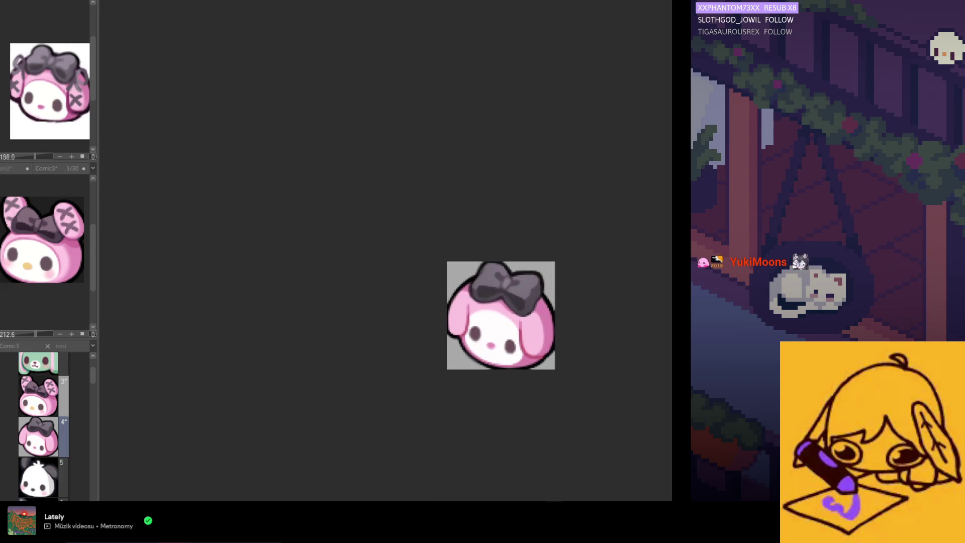
scroll(542, 312, "up", 1)
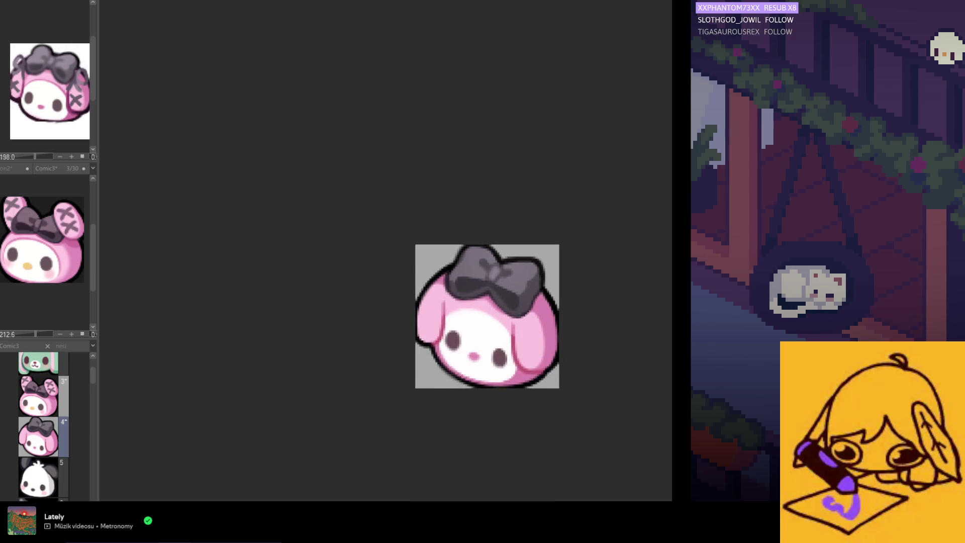
scroll(469, 322, "down", 1)
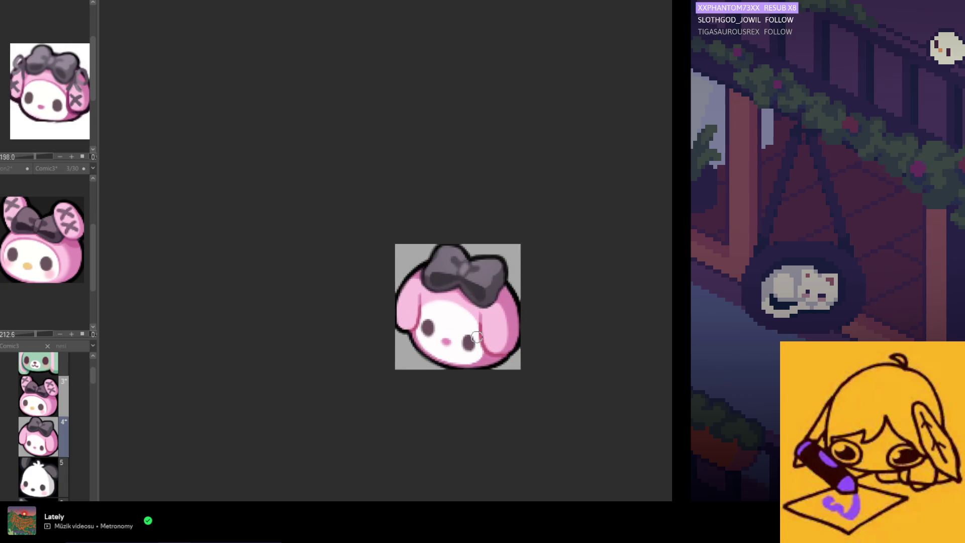
scroll(468, 322, "up", 1)
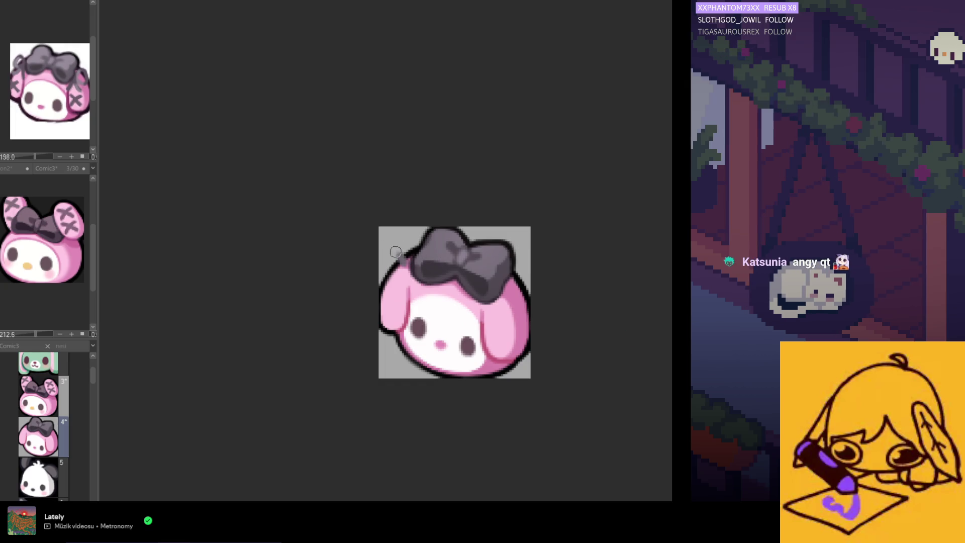
Draw a gray X stitch on the left ear and darken it until it reads boldly
left_click_drag(388, 258, 406, 268)
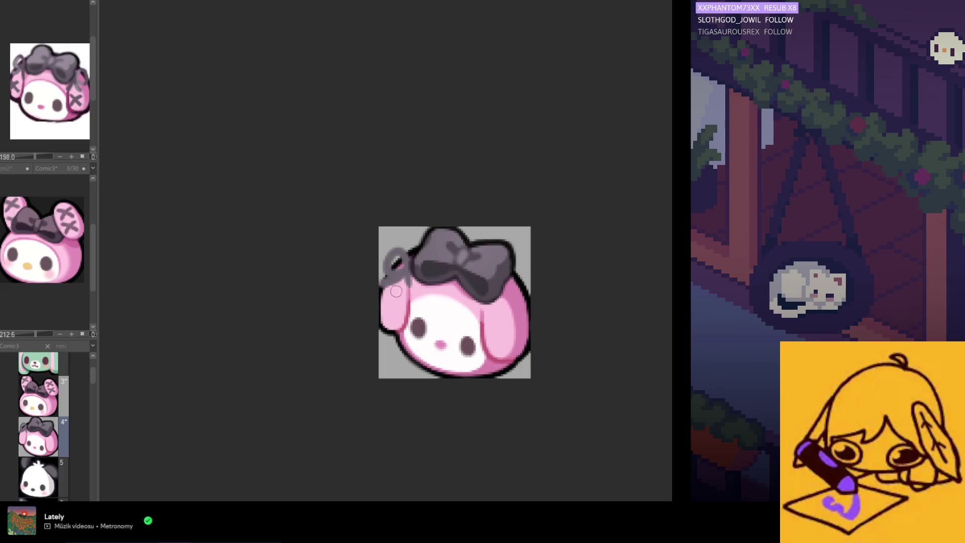
left_click_drag(393, 300, 398, 317)
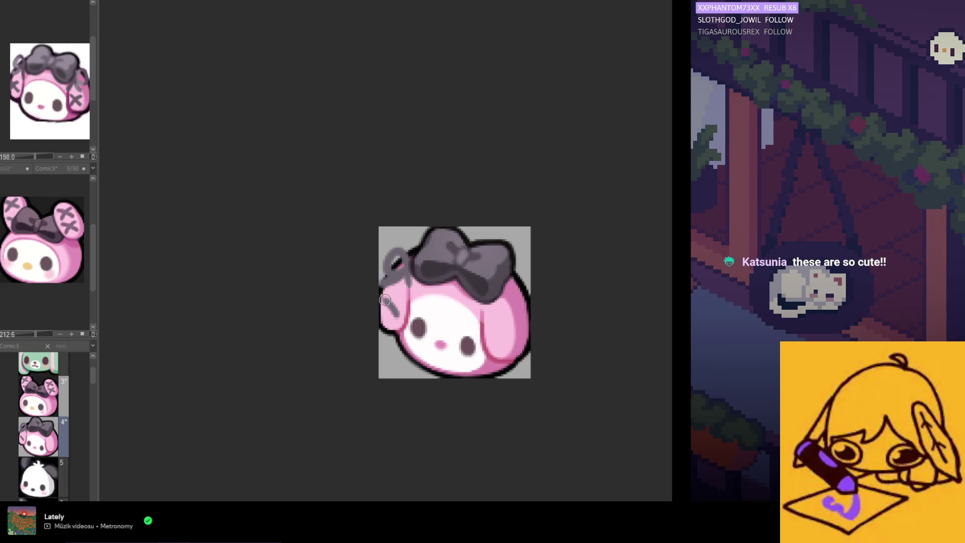
left_click_drag(383, 296, 398, 314)
left_click_drag(398, 296, 383, 314)
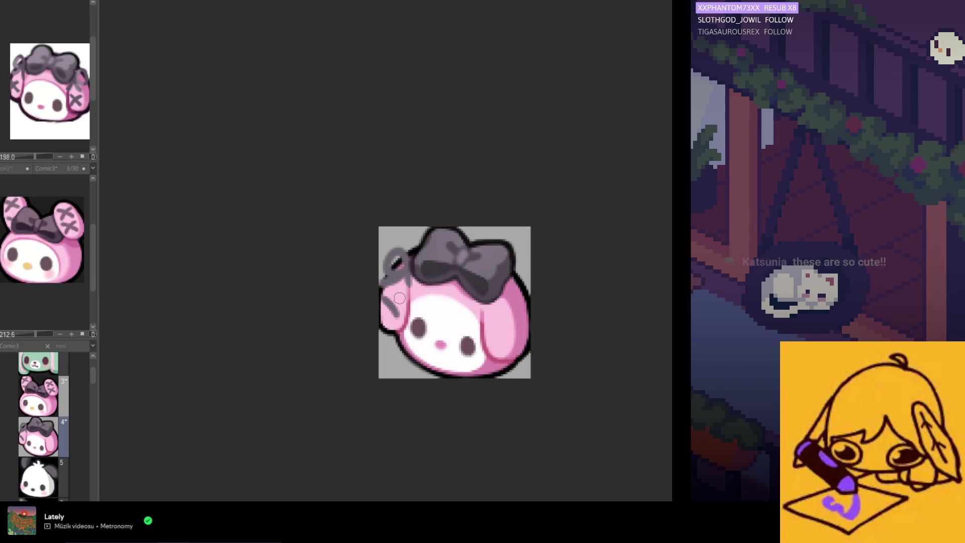
left_click_drag(385, 312, 397, 299)
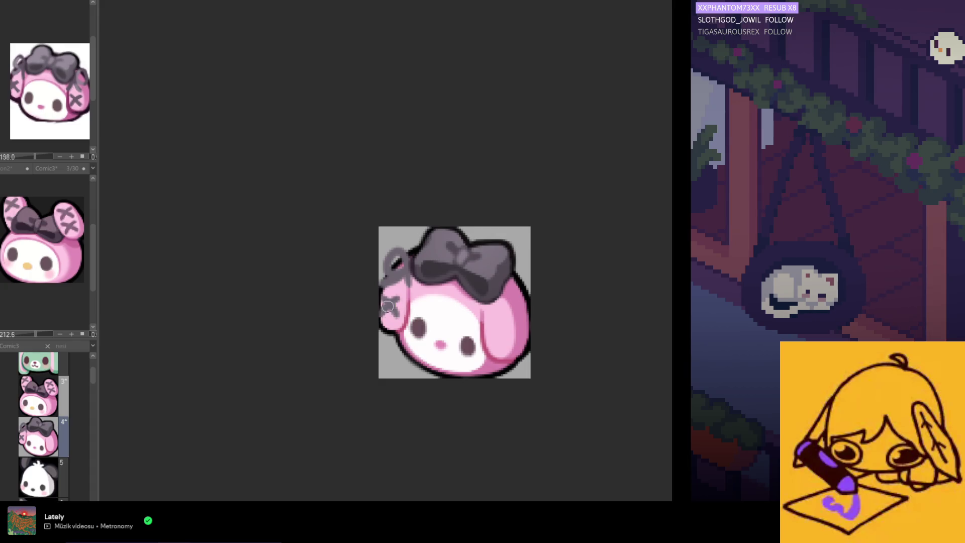
left_click_drag(387, 304, 392, 311)
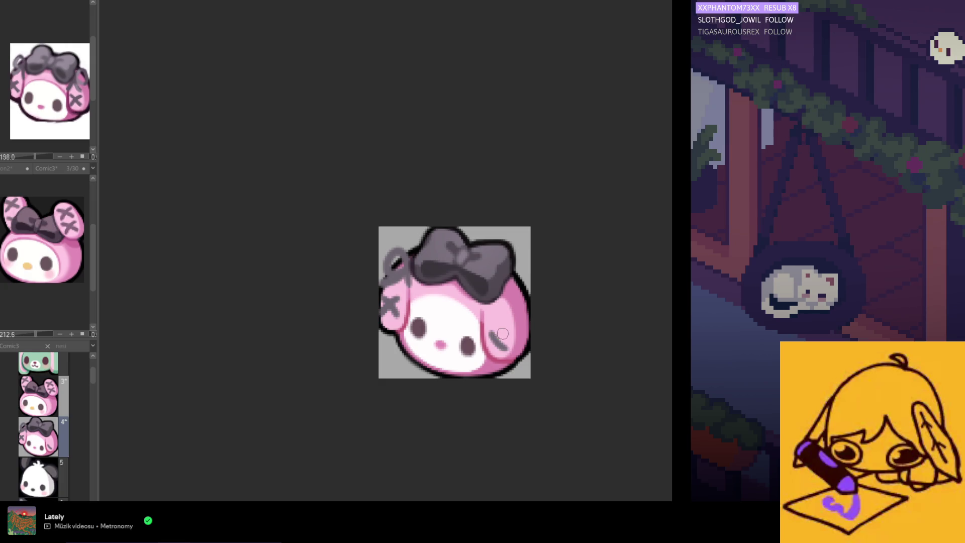
Start the matching gray stitch mark on the right ear
mouse_move(499, 331)
left_mouse_down()
mouse_move(505, 346)
mouse_move(504, 335)
left_mouse_up()
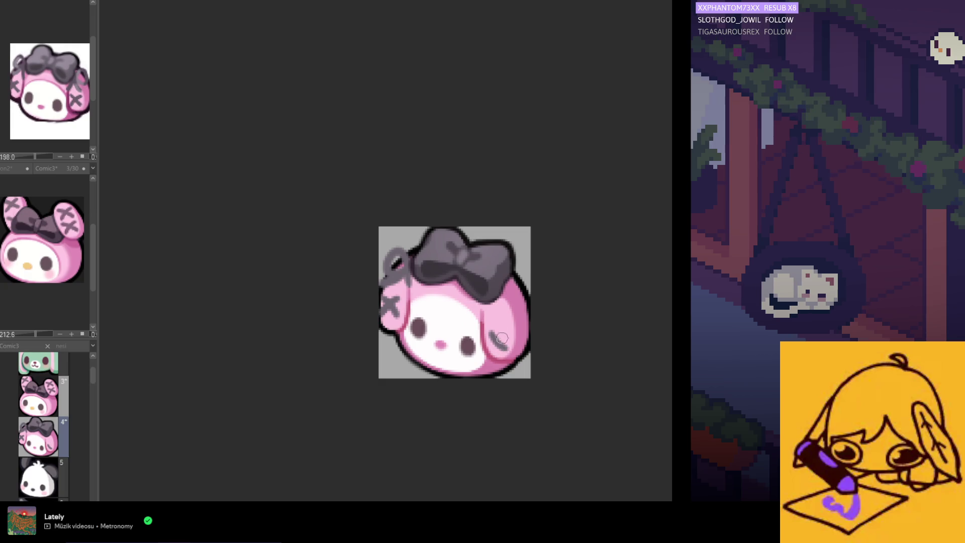
mouse_move(499, 343)
left_mouse_down()
mouse_move(505, 332)
mouse_move(503, 343)
left_mouse_up()
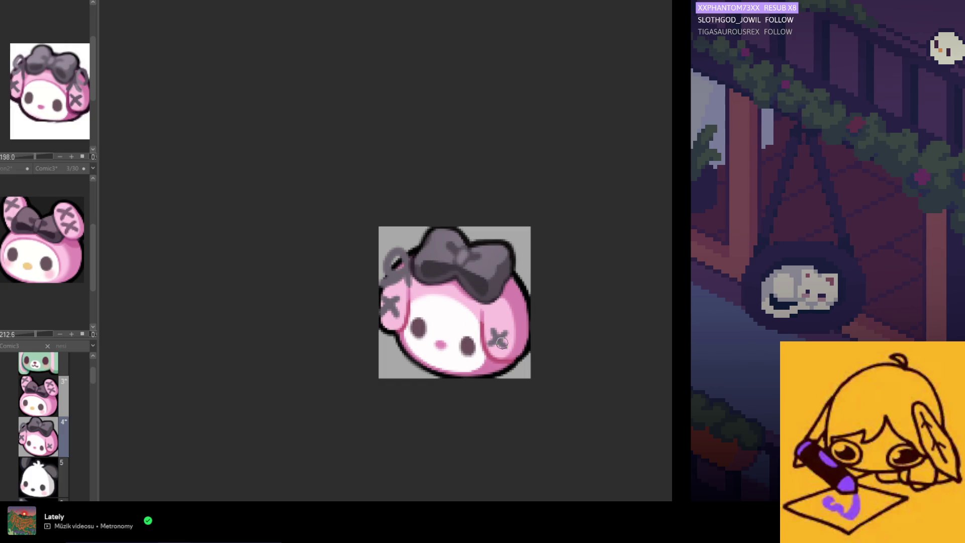
Redraw the right ear stroke several times, undoing between tries, until it forms a gray X
key("ctrl+z")
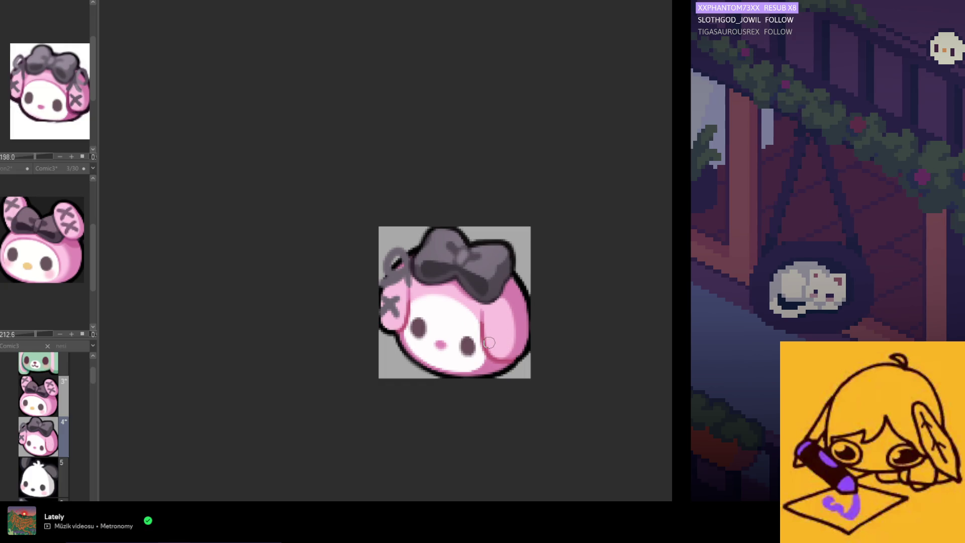
left_click_drag(488, 345, 504, 331)
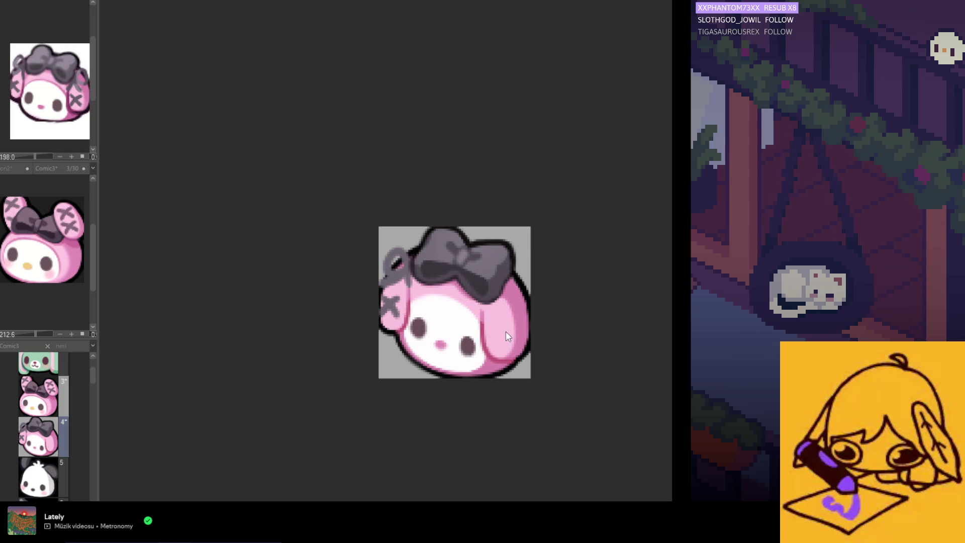
key("ctrl+z")
left_click_drag(505, 331, 490, 345)
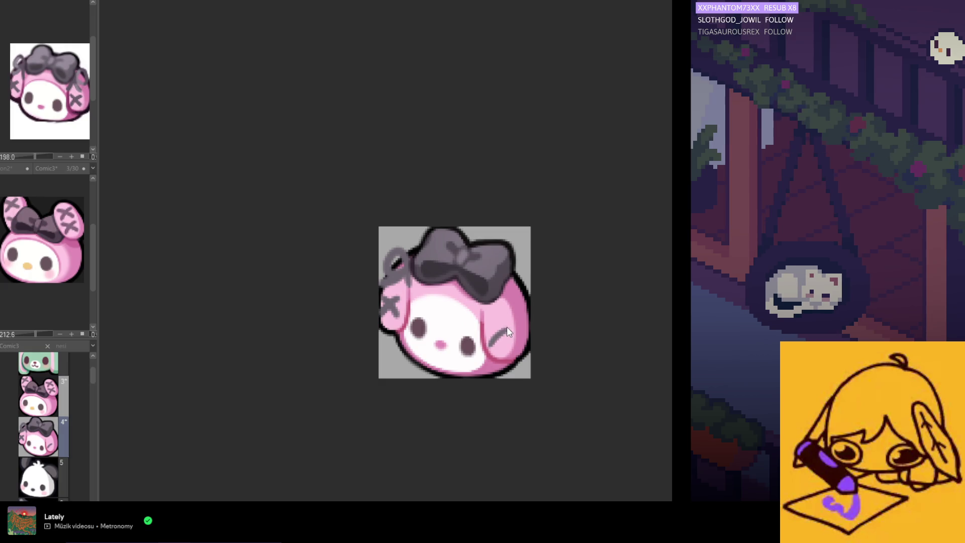
key("ctrl+z")
mouse_move(508, 327)
left_mouse_down()
mouse_move(490, 344)
mouse_move(506, 344)
left_mouse_up()
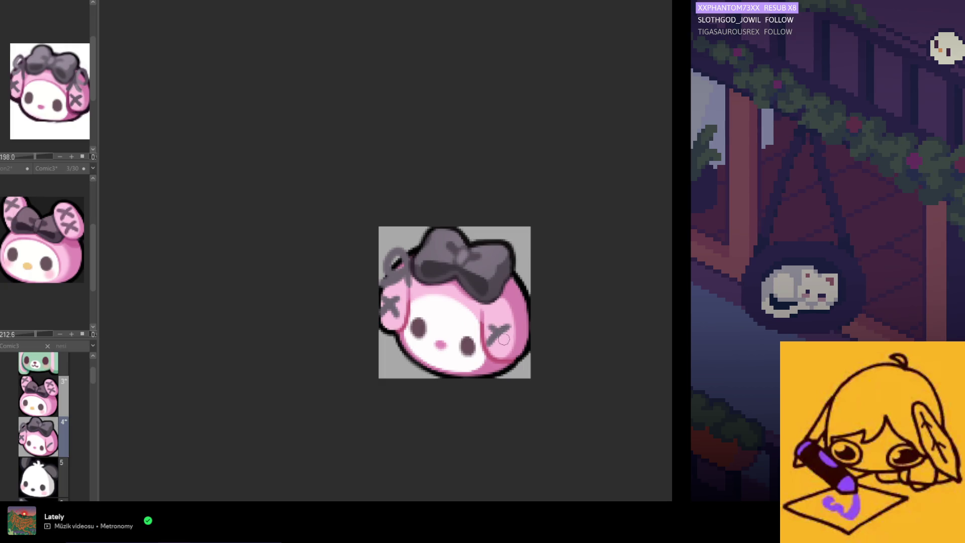
left_click_drag(509, 344, 488, 326)
key("ctrl+z")
left_click_drag(488, 324, 505, 341)
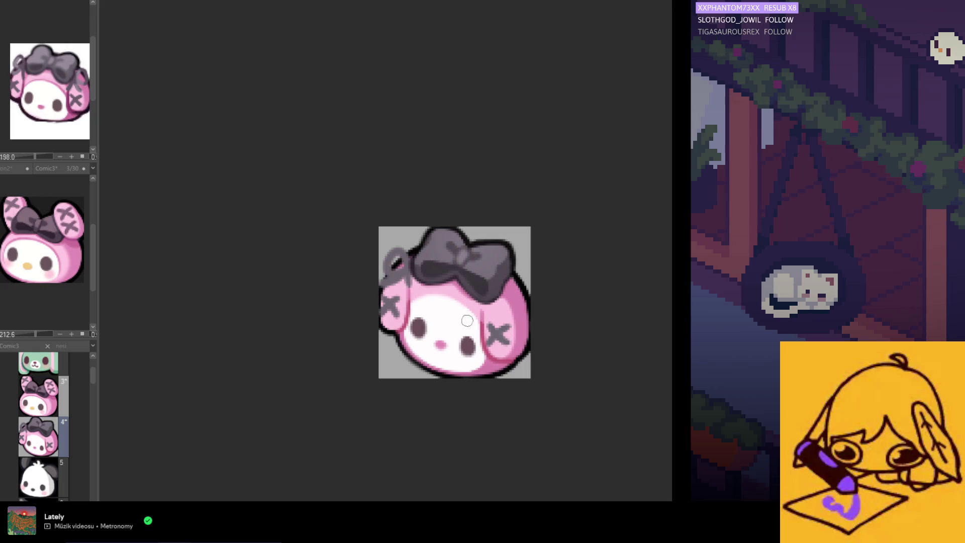
Try a gray X over the left cheek, then undo both cheek marks back to plain pink
left_click_drag(386, 301, 394, 309)
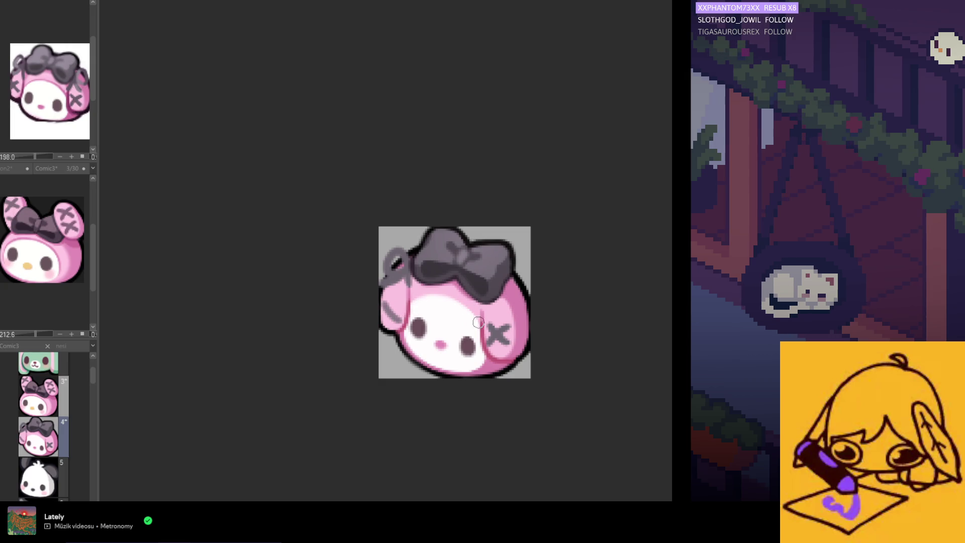
left_click_drag(381, 296, 399, 317)
left_click_drag(399, 295, 382, 316)
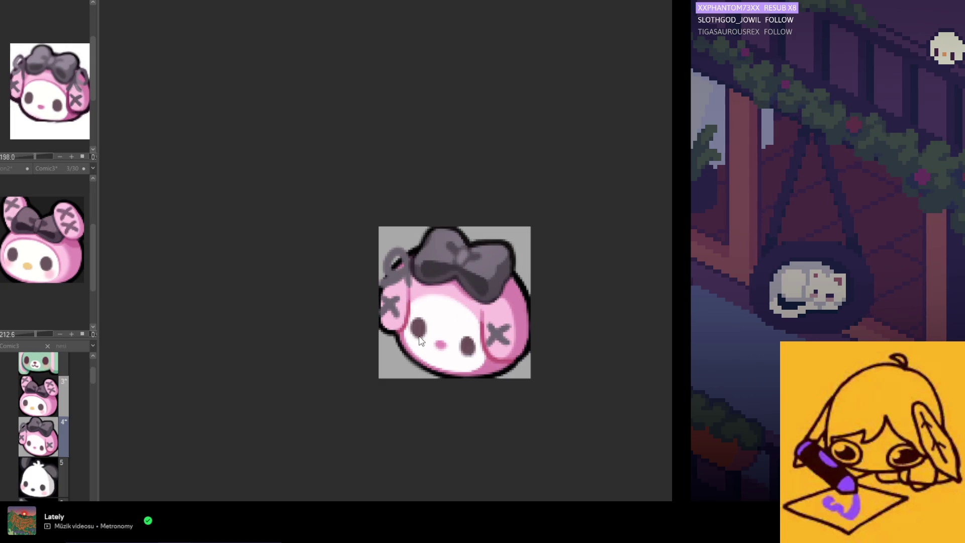
key("ctrl+z")
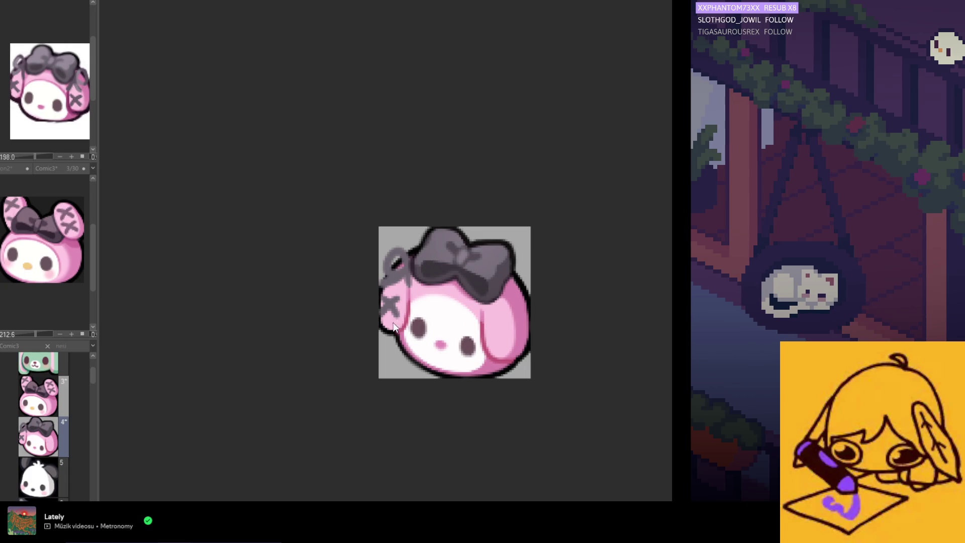
key("ctrl+z")
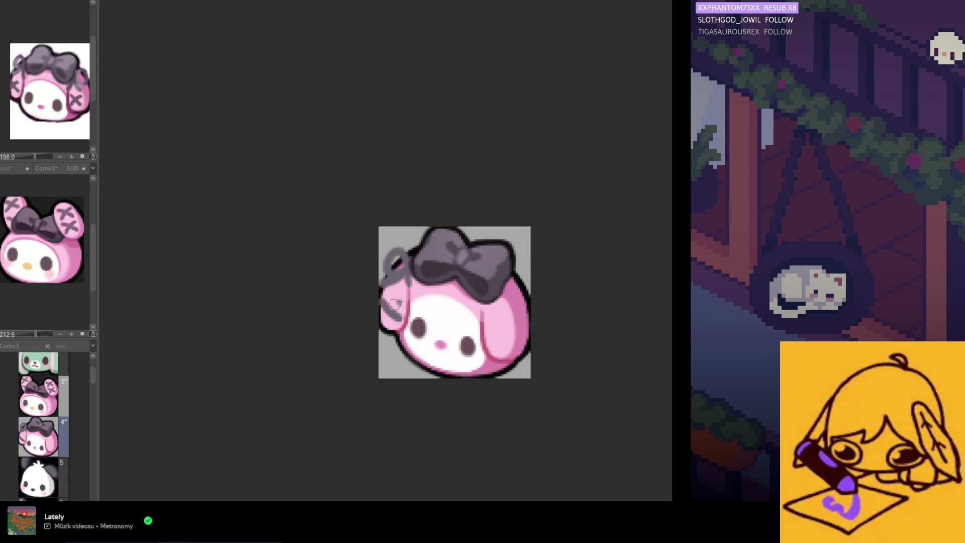
Mark the left ear with a small gray x and paint darker pink test strokes on the right cheek
left_click_drag(385, 301, 398, 313)
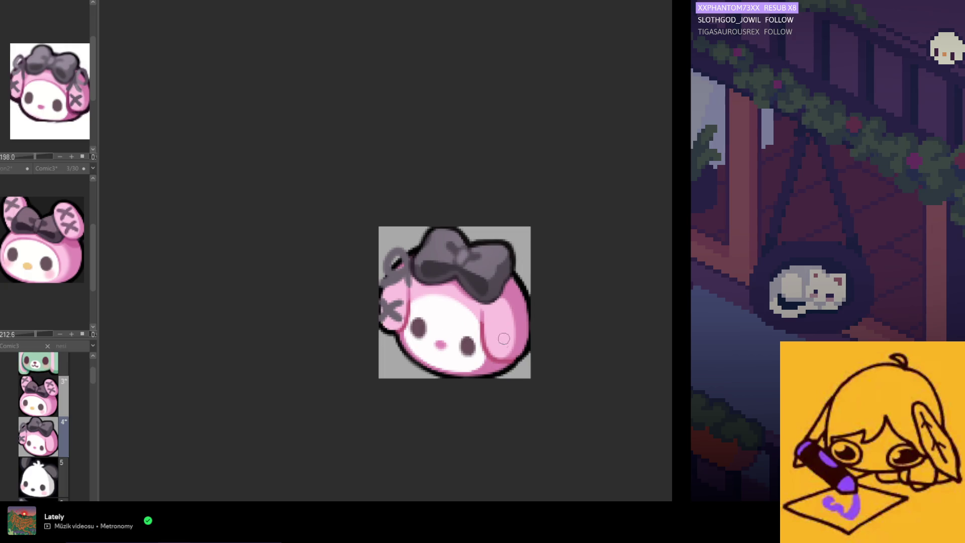
left_click_drag(482, 323, 490, 335)
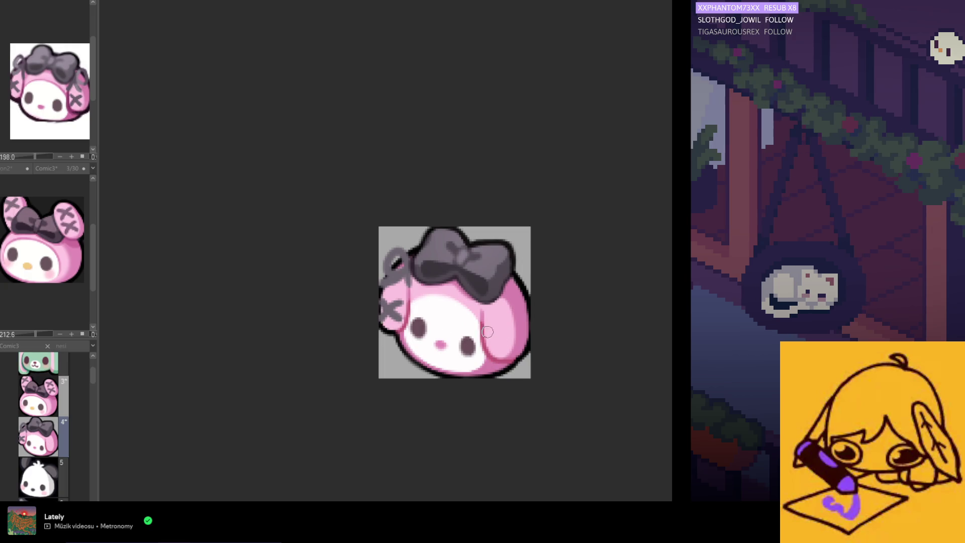
left_click_drag(487, 332, 504, 349)
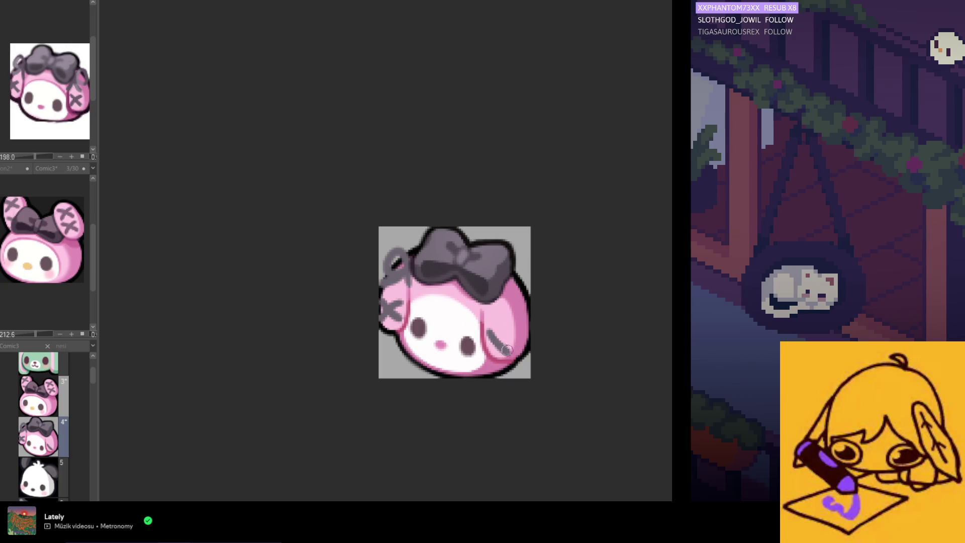
left_click_drag(507, 330, 504, 341)
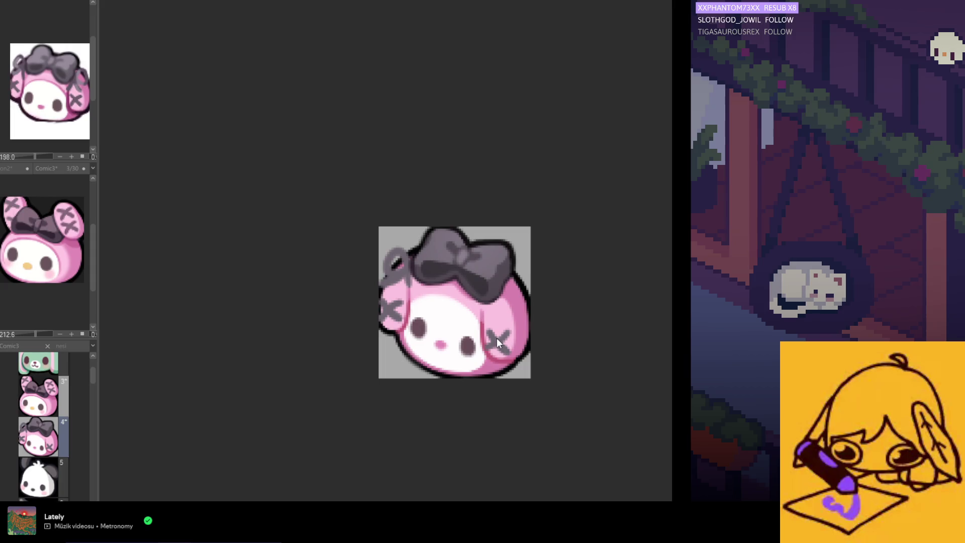
Erase and retry a gray diagonal on the right cheek, then undo it so the cheek stays plain
left_click_drag(497, 339, 499, 344)
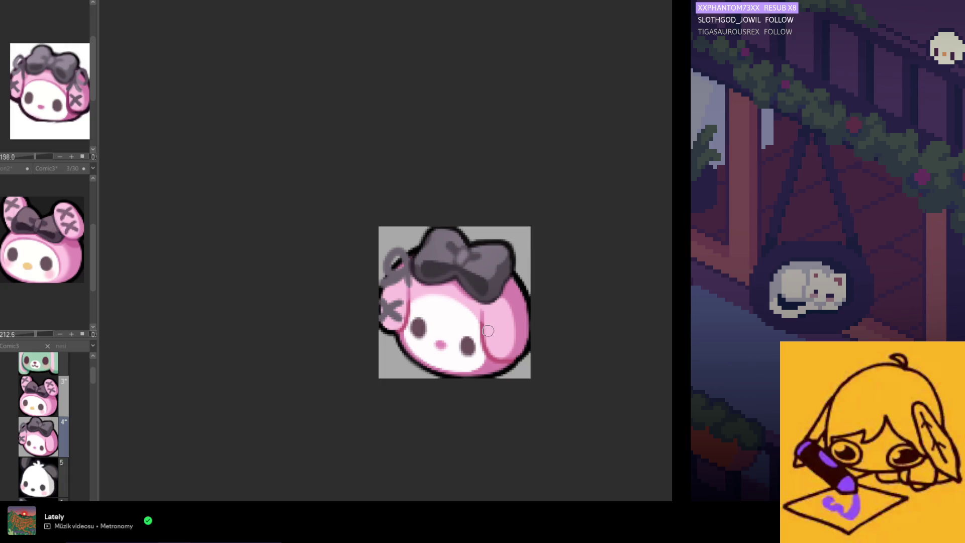
mouse_move(487, 332)
left_mouse_down()
mouse_move(510, 348)
mouse_move(489, 346)
left_mouse_up()
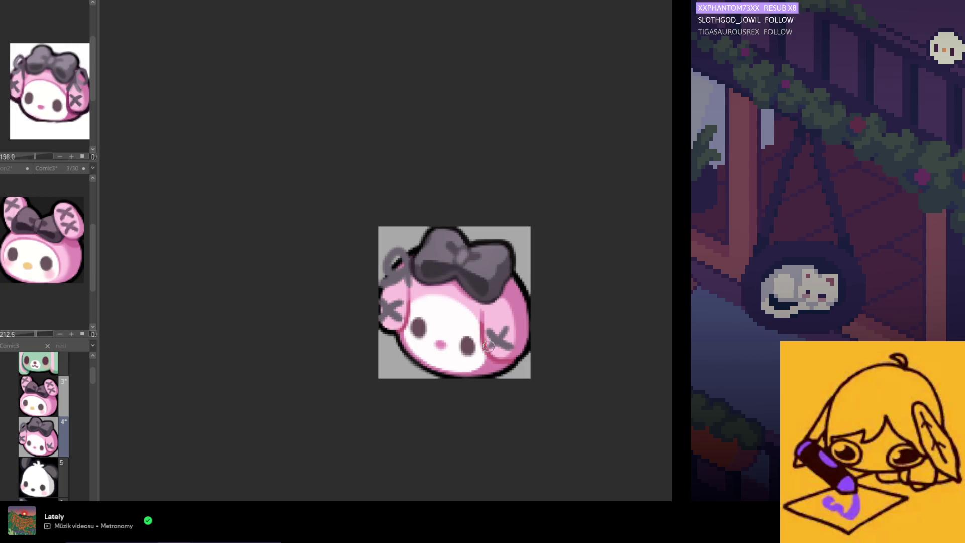
key("ctrl+z")
key("ctrl+z")
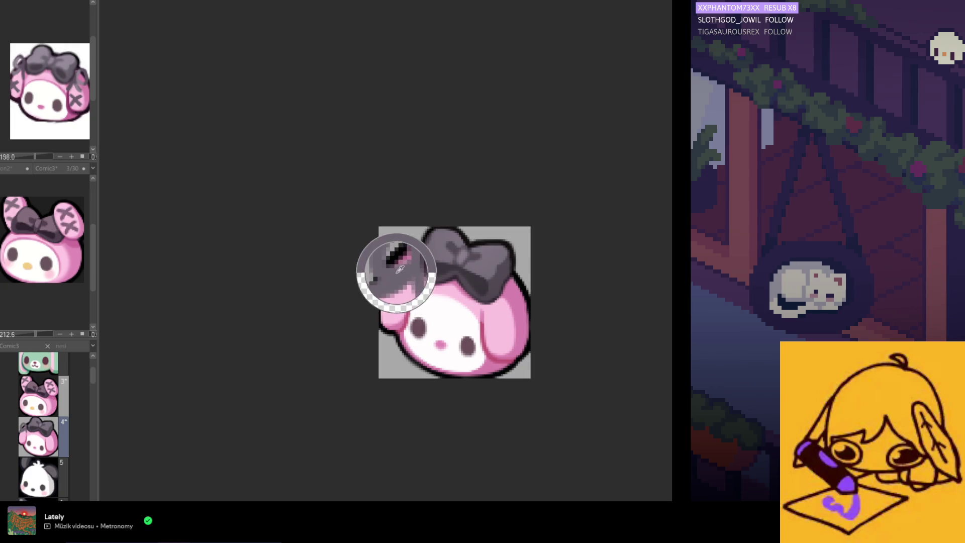
Add short gray strokes under the bow loop and extend the ribbon on the bow's right side
left_click_drag(395, 272, 383, 288)
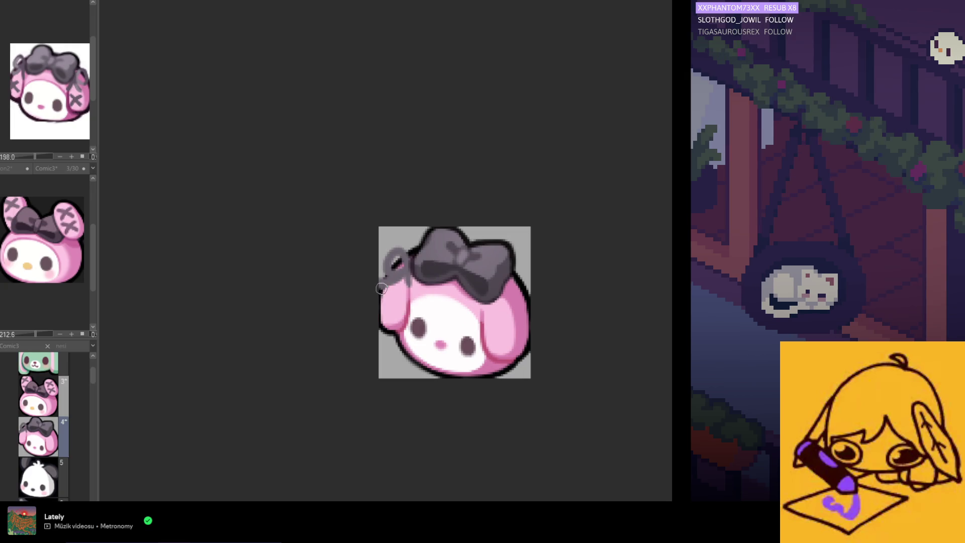
left_click_drag(502, 298, 534, 291)
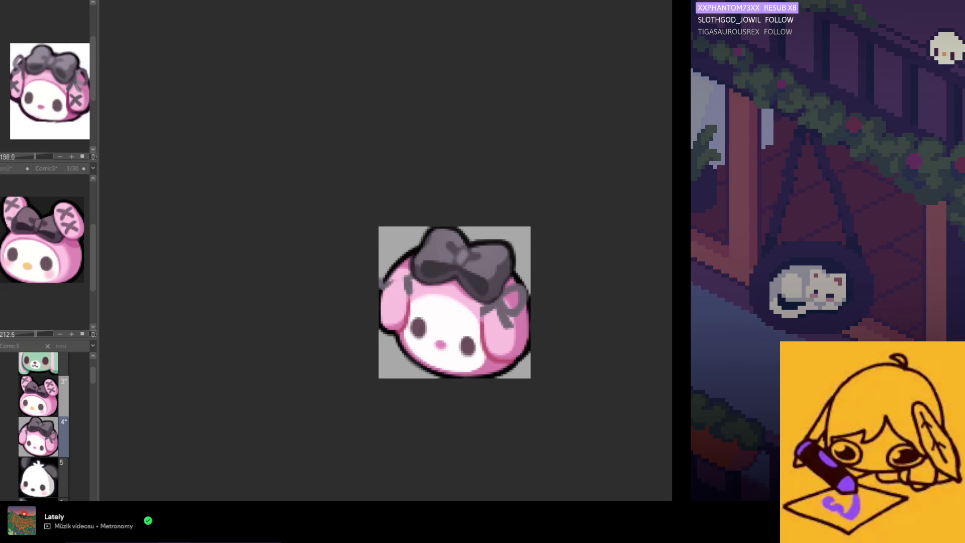
Undo the loop sketch, draw a gray X on the left ear, start one on the right, and begin lassoing the right side
key("ctrl+z")
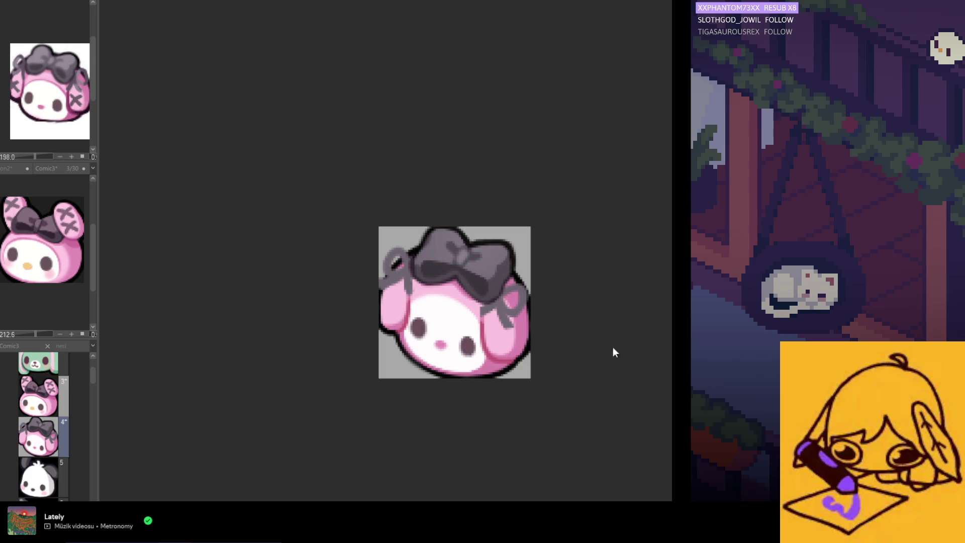
left_click_drag(385, 300, 400, 318)
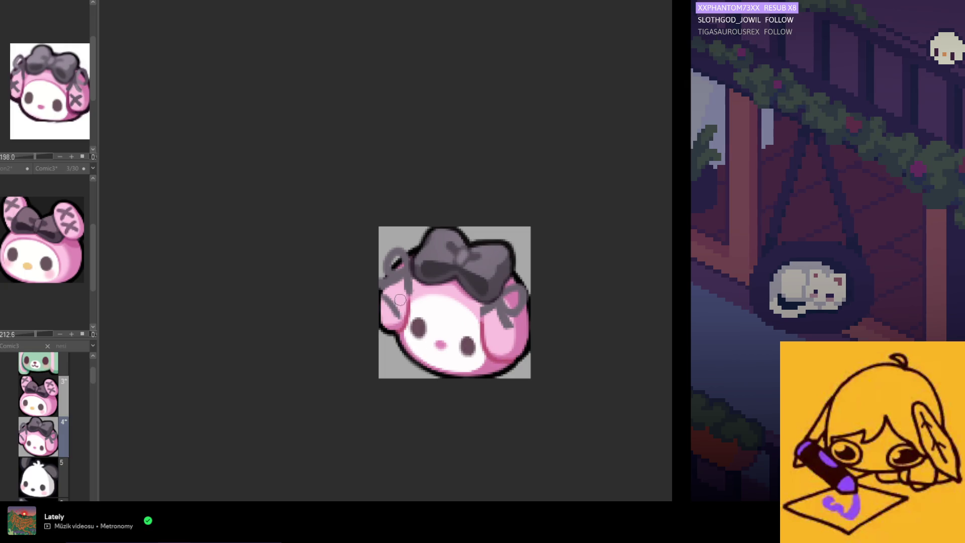
left_click_drag(400, 300, 381, 317)
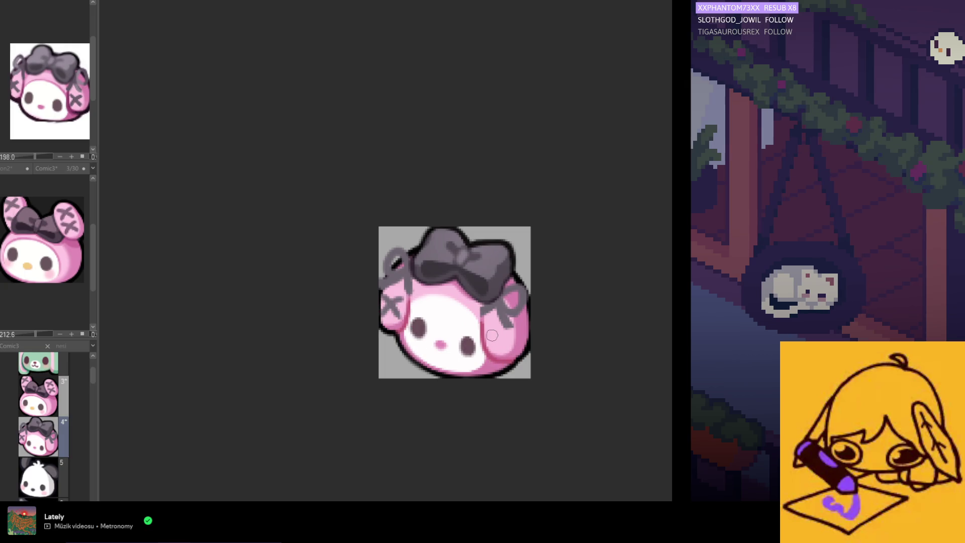
left_click_drag(491, 324, 500, 336)
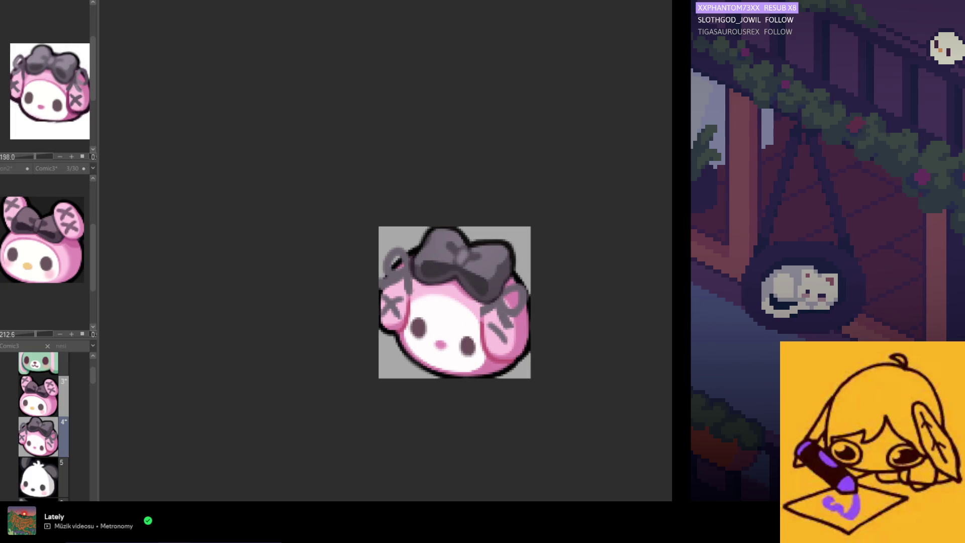
left_click_drag(525, 305, 554, 348)
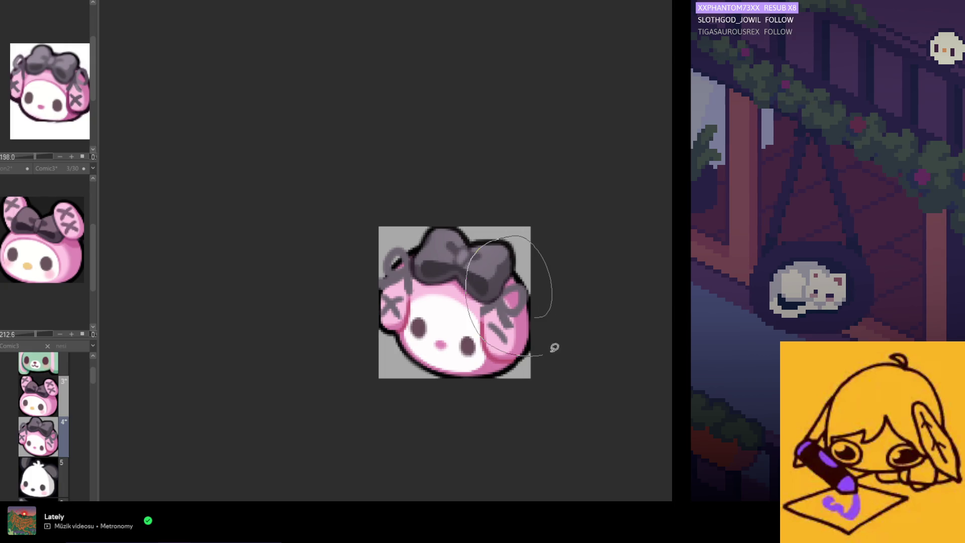
Close the lasso, transform the right ear selection slightly right and down, and confirm
left_click_drag(574, 313, 545, 380)
left_click(545, 380)
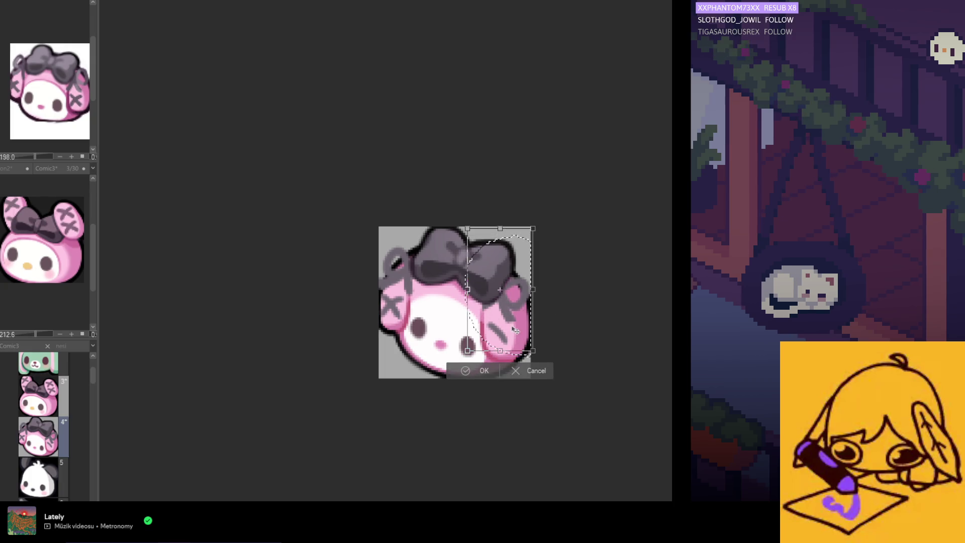
left_click_drag(515, 329, 519, 333)
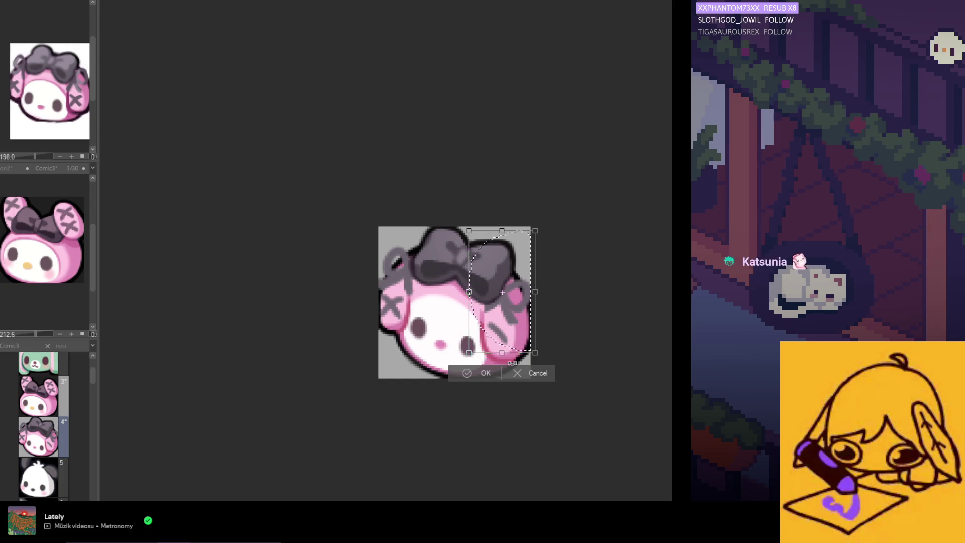
left_click(486, 374)
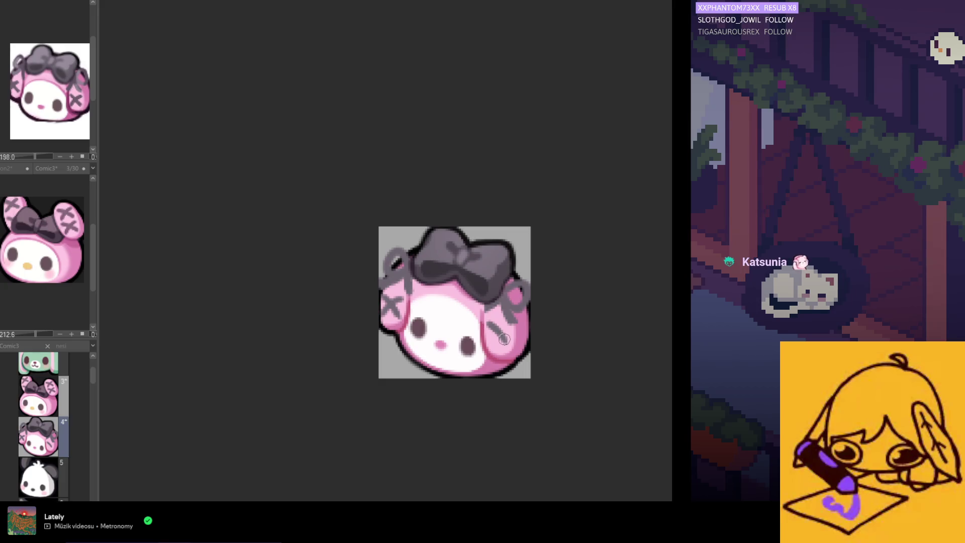
Redraw the gray X on the right ear with two diagonal strokes
left_click_drag(507, 322, 497, 337)
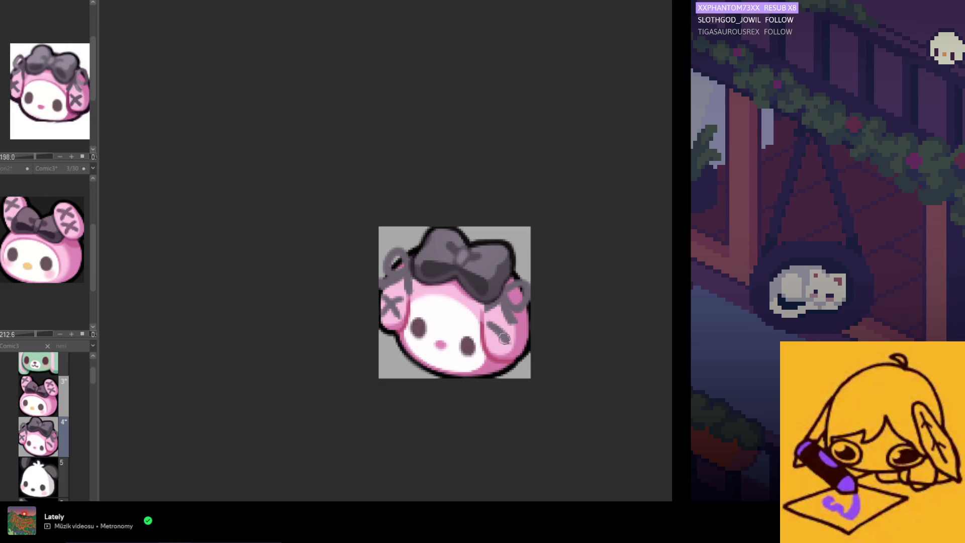
left_click_drag(503, 337, 498, 349)
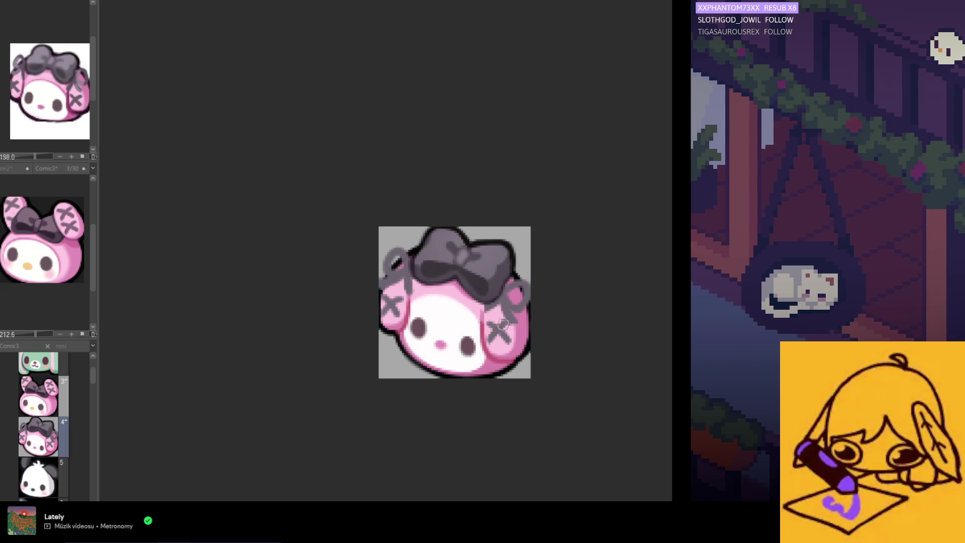
scroll(441, 261, "down", 3)
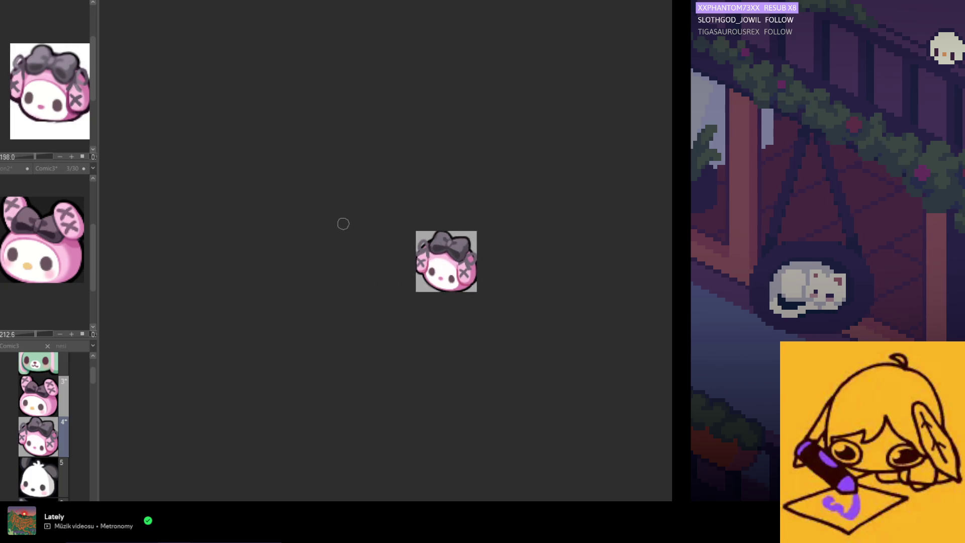
scroll(496, 274, "up", 2)
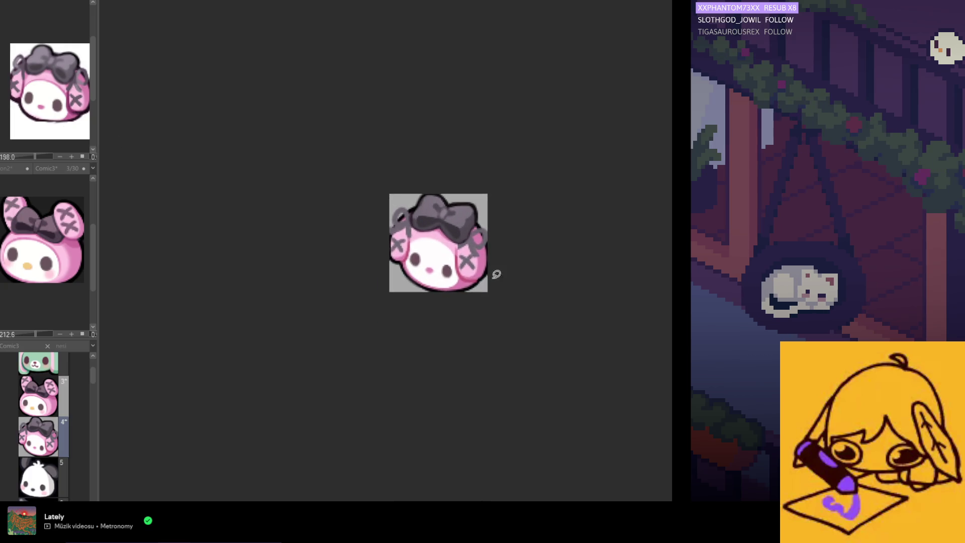
Select and transform the right ear area again, then mirror the view to check it
mouse_move(450, 242)
left_mouse_down()
mouse_move(483, 291)
mouse_move(496, 284)
left_mouse_up()
left_click(513, 311)
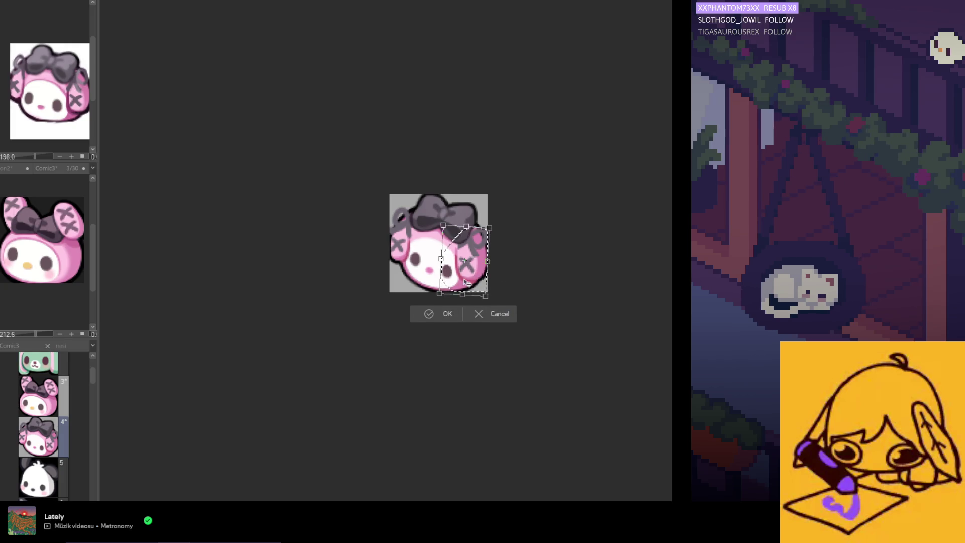
left_click(447, 313)
scroll(448, 339, "down", 2)
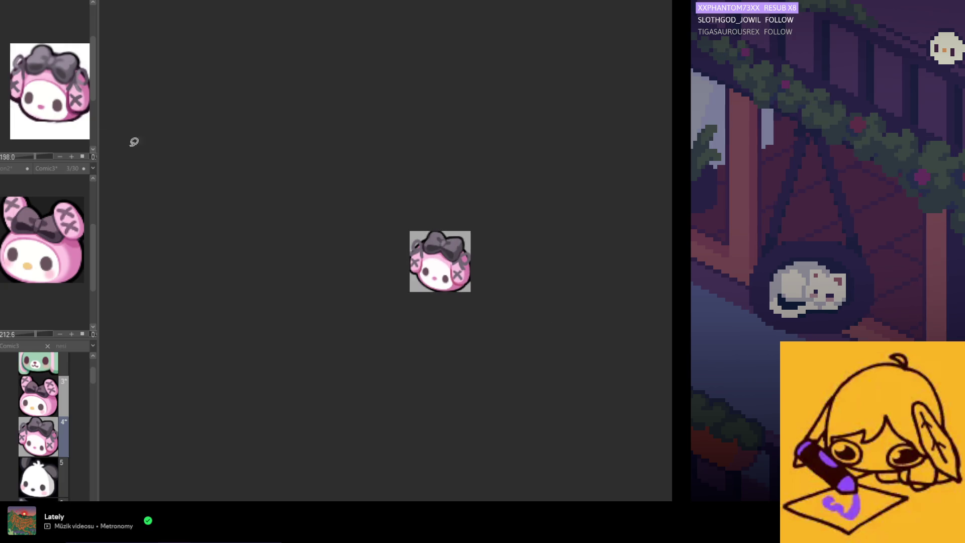
scroll(416, 307, "up", 2)
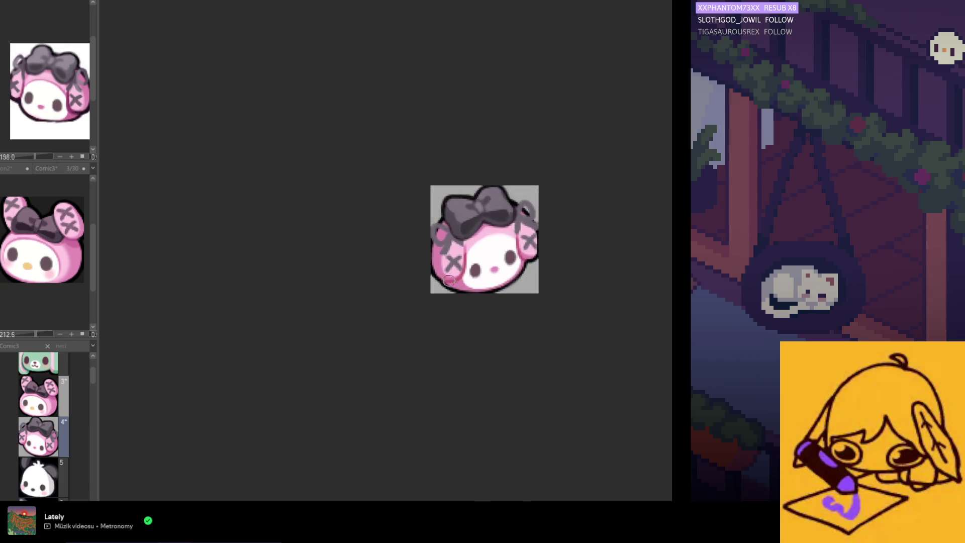
scroll(452, 277, "up", 2)
key("h")
scroll(468, 268, "up", 2)
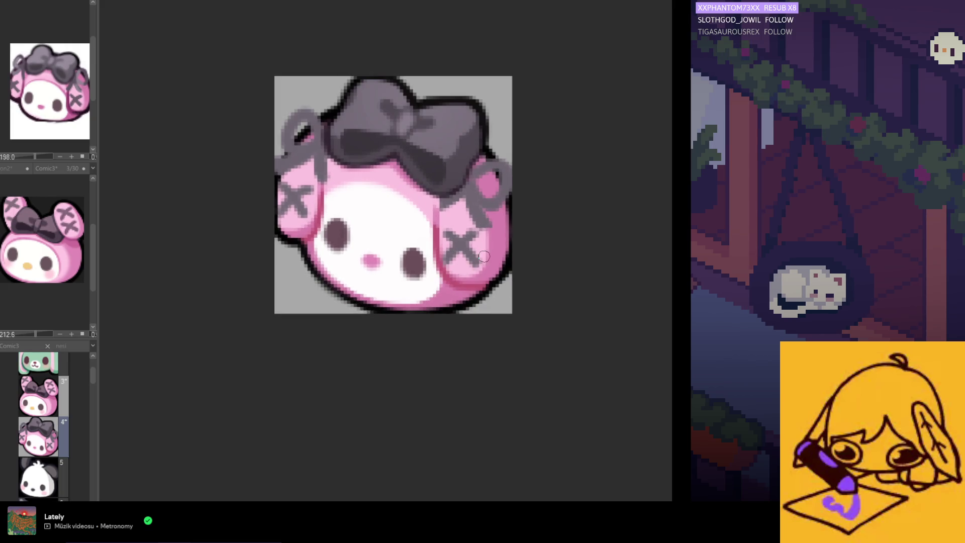
scroll(477, 272, "down", 1)
scroll(463, 298, "down", 2)
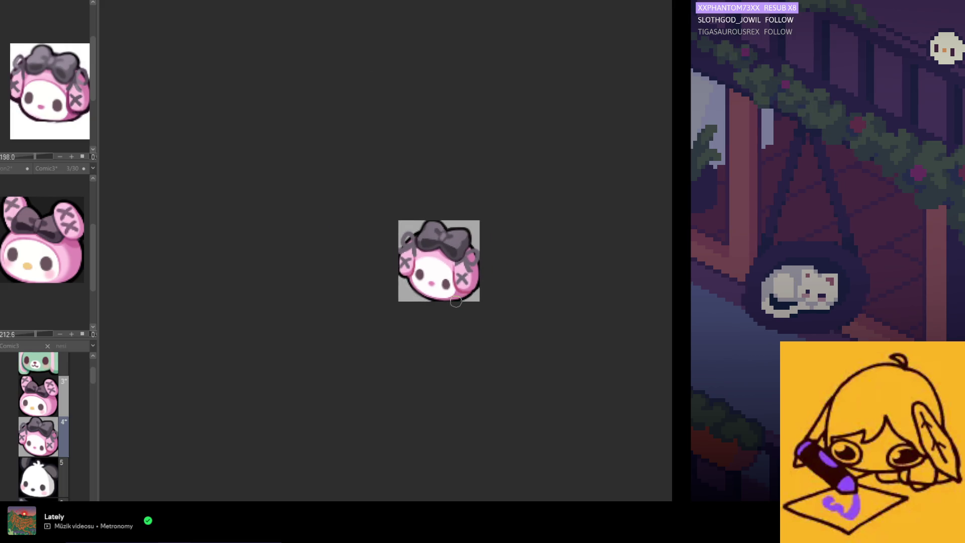
scroll(458, 310, "up", 1)
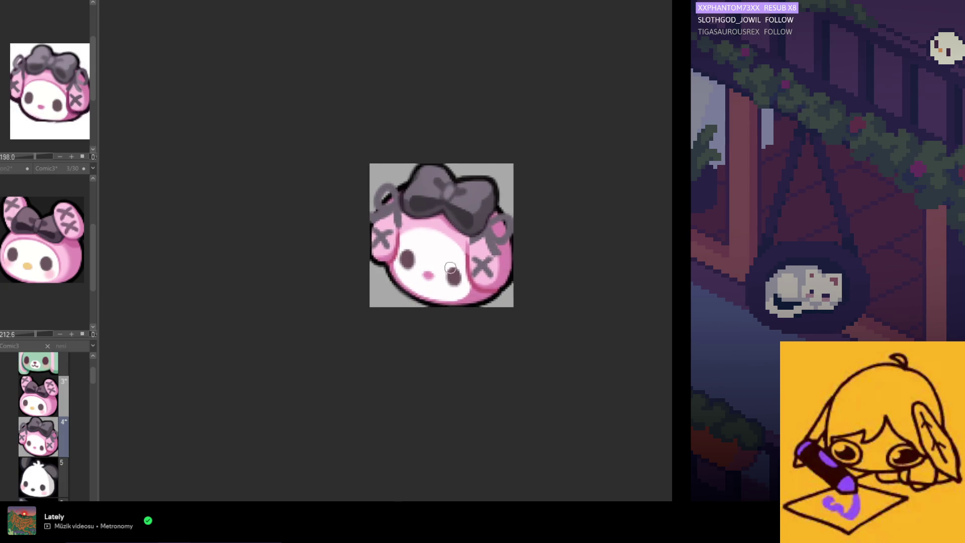
scroll(480, 281, "up", 1)
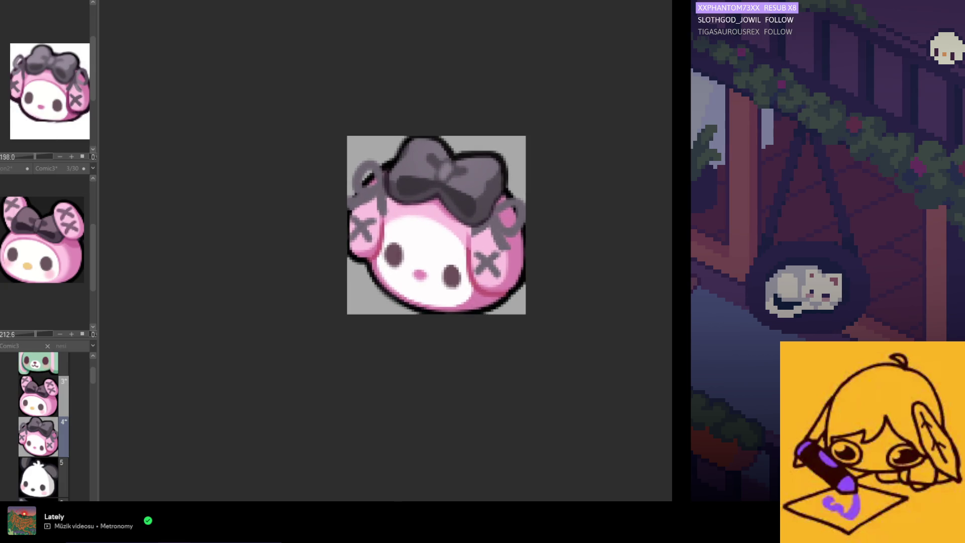
Lasso the left ear area, tilt it slightly with Ctrl+T and apply
mouse_move(414, 260)
left_mouse_down()
mouse_move(381, 273)
mouse_move(378, 240)
mouse_move(332, 304)
left_mouse_up()
key("ctrl+t")
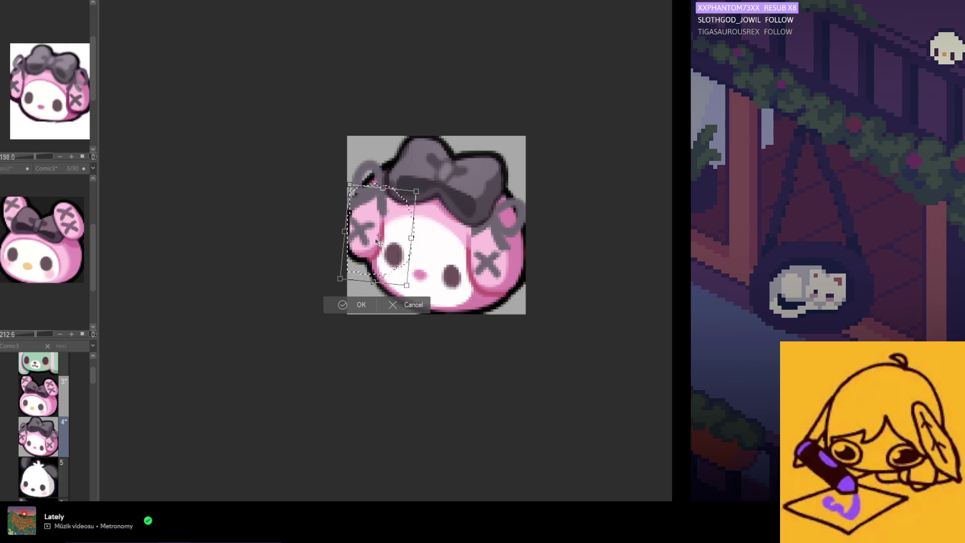
left_click(333, 304)
key("ctrl+minus")
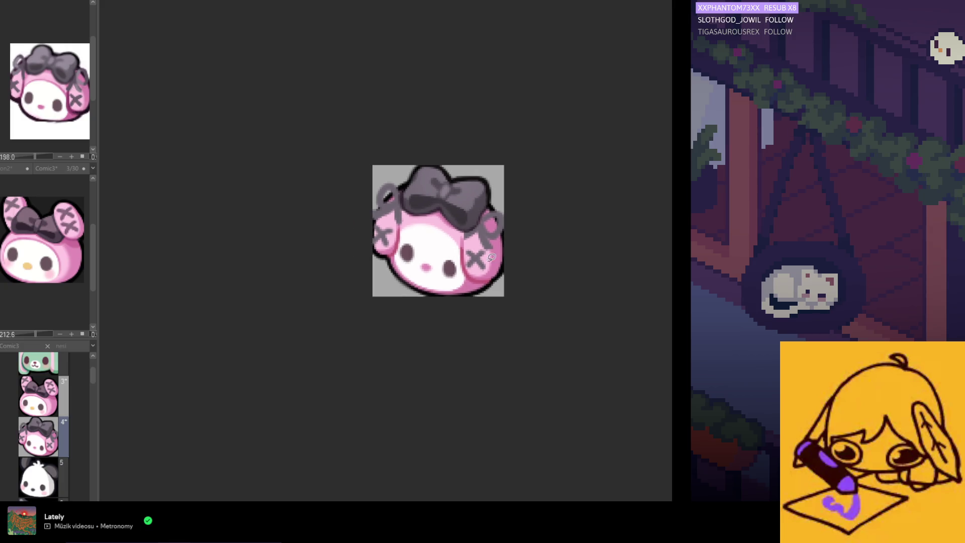
Lasso the right ear area with its X and stretch it slightly downward, then apply
left_click_drag(494, 223, 504, 292)
left_click(518, 313)
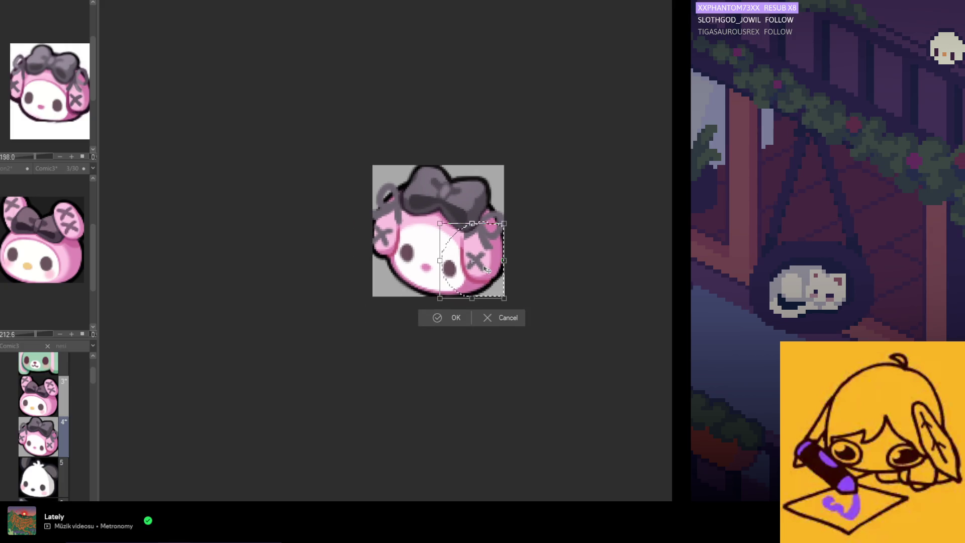
left_click_drag(470, 296, 468, 300)
left_click(458, 322)
scroll(445, 332, "down", 3)
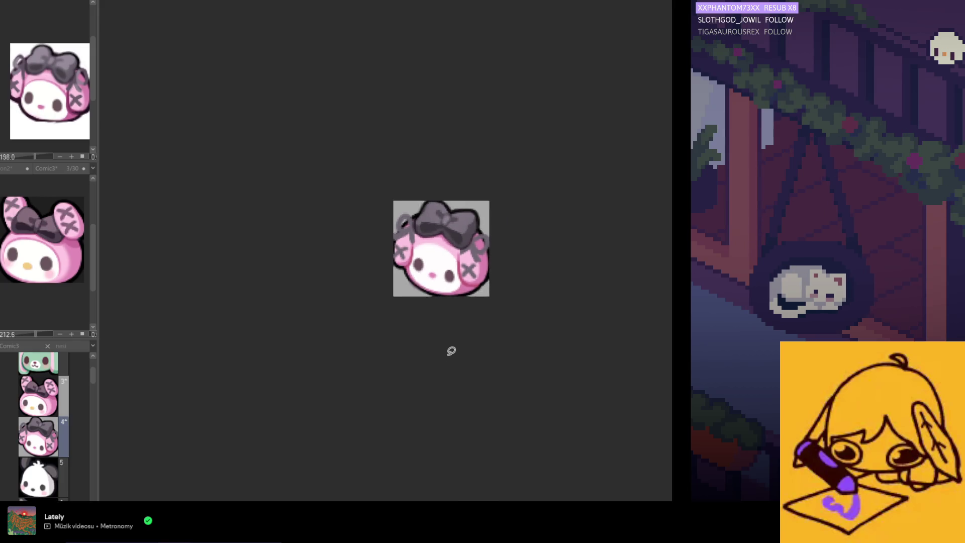
scroll(441, 358, "right", 1)
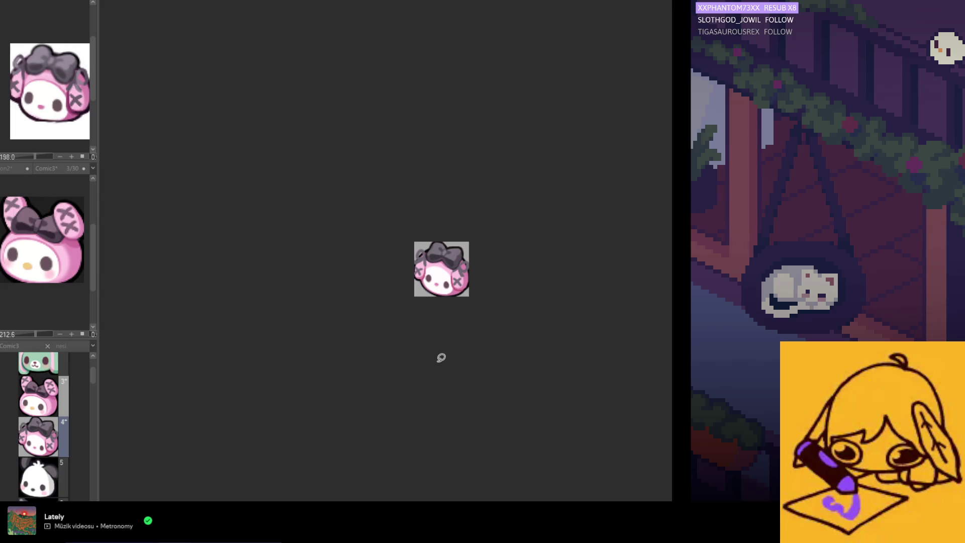
scroll(258, 272, "up", 1)
scroll(264, 249, "up", 1)
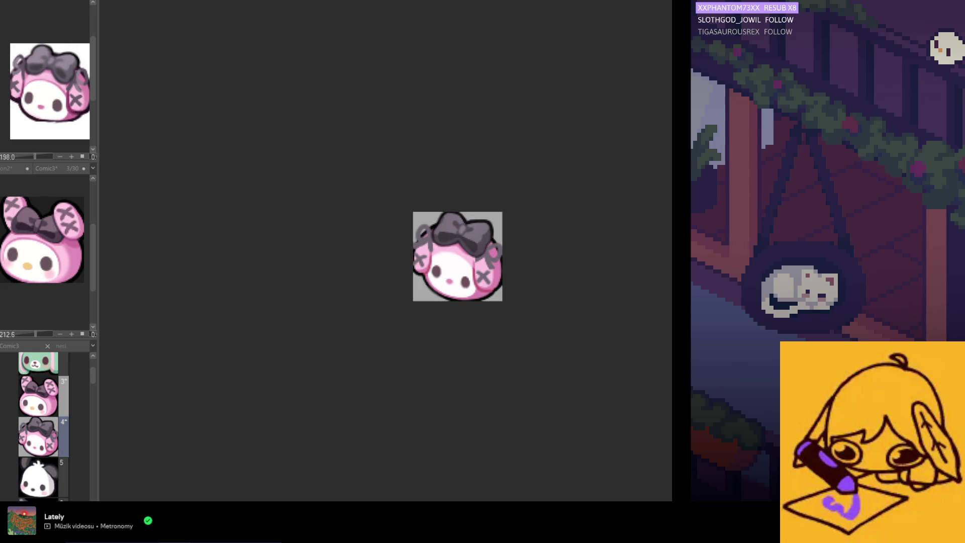
scroll(483, 257, "up", 2)
scroll(495, 292, "up", 1)
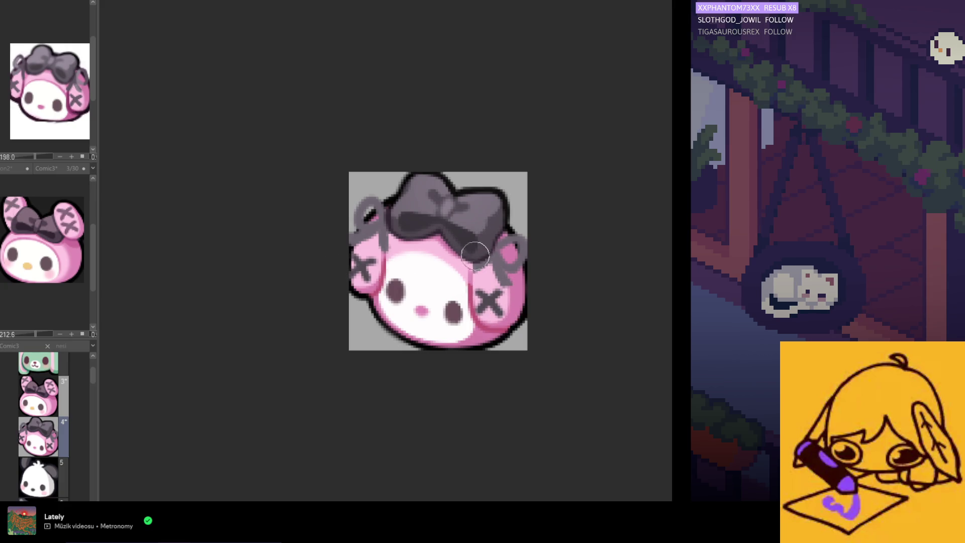
Undo a stray dark stroke on the face's right side, then draw the left ear loop down into the hood
left_click_drag(490, 240, 506, 298)
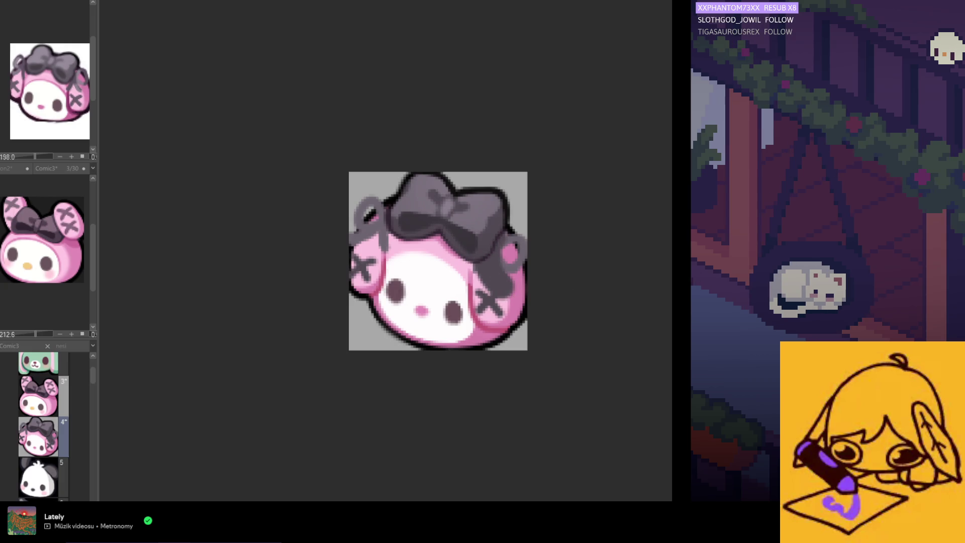
key("ctrl+z")
scroll(481, 243, "up", 1)
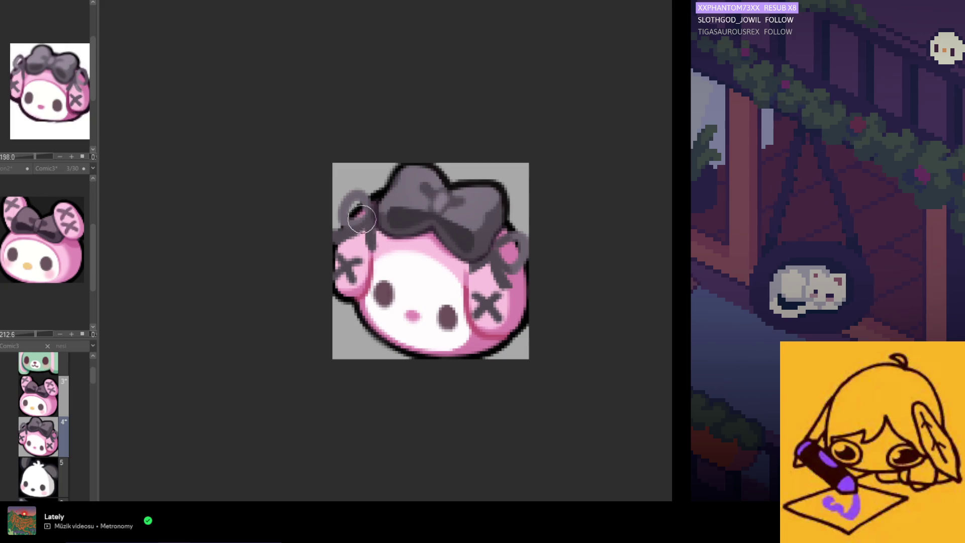
left_click_drag(360, 218, 368, 243)
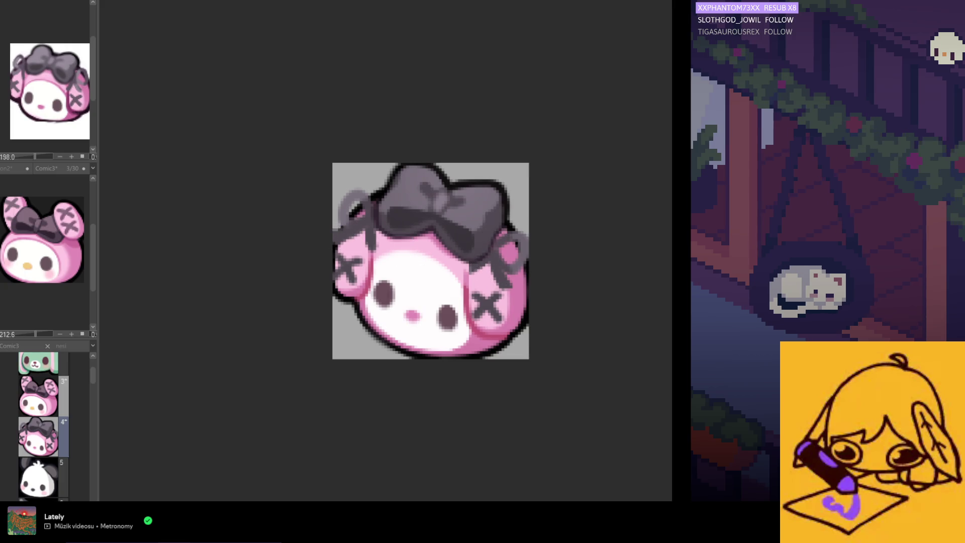
scroll(523, 248, "up", 2)
scroll(483, 250, "up", 1)
scroll(502, 274, "down", 2)
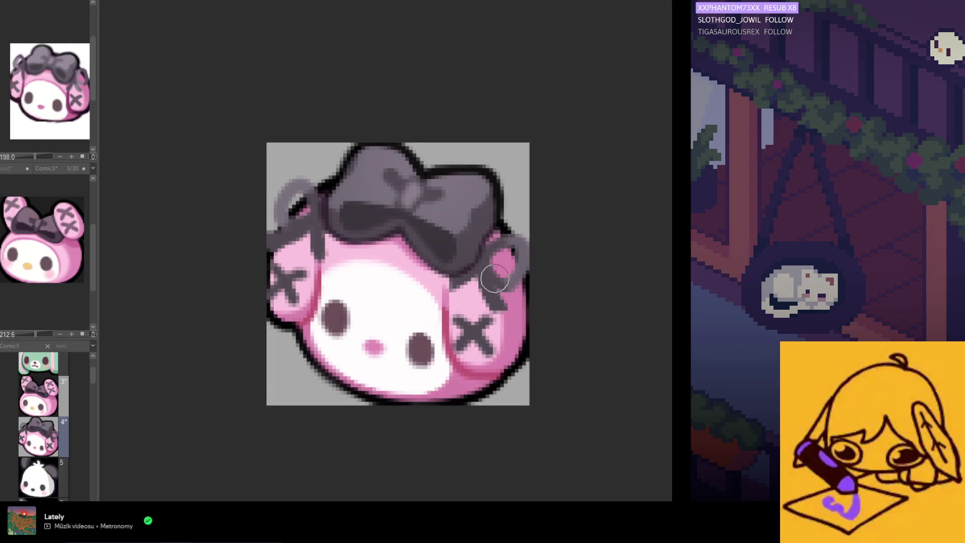
scroll(495, 278, "down", 1)
scroll(528, 265, "up", 1)
scroll(531, 264, "up", 1)
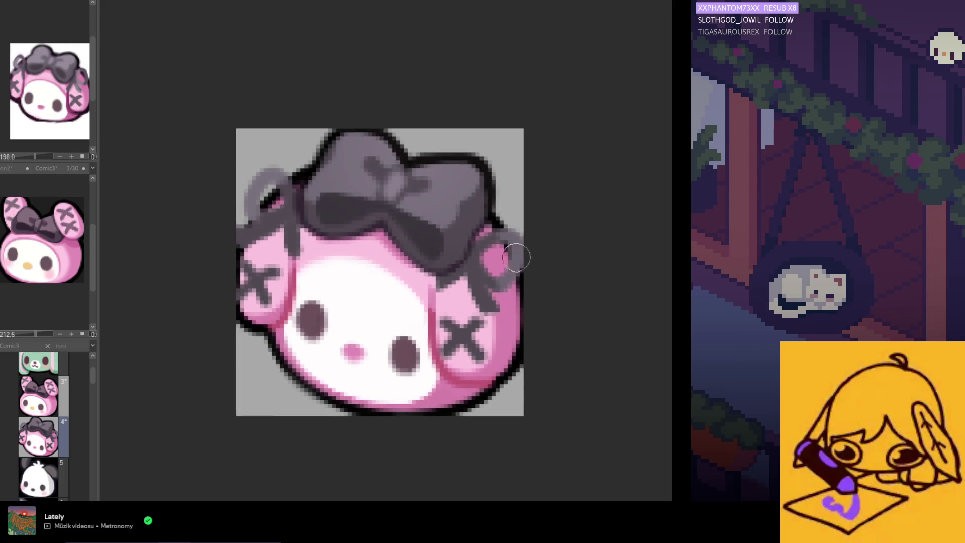
scroll(516, 258, "up", 1)
scroll(513, 268, "up", 1)
scroll(313, 283, "down", 1)
scroll(394, 209, "down", 1)
scroll(400, 161, "down", 1)
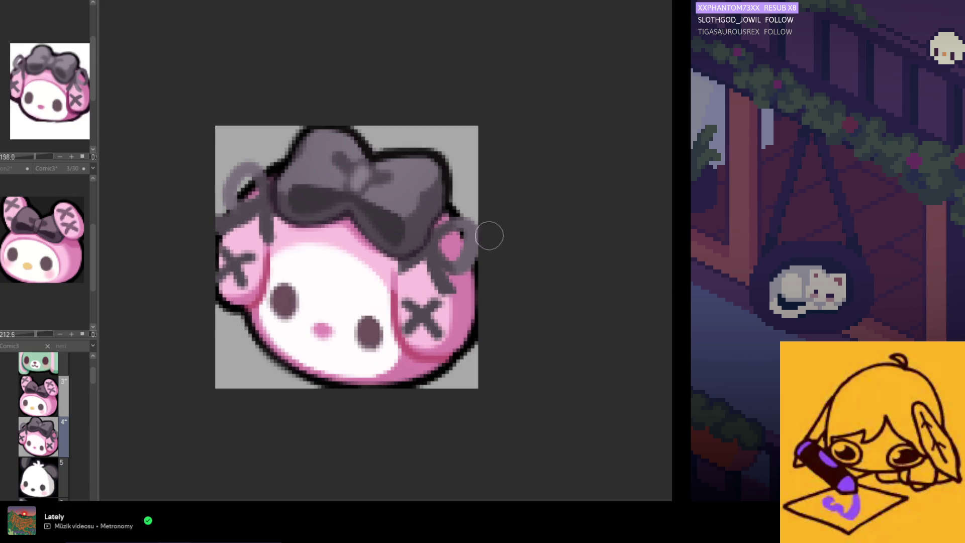
scroll(486, 248, "down", 1)
scroll(483, 287, "down", 1)
scroll(486, 309, "up", 1)
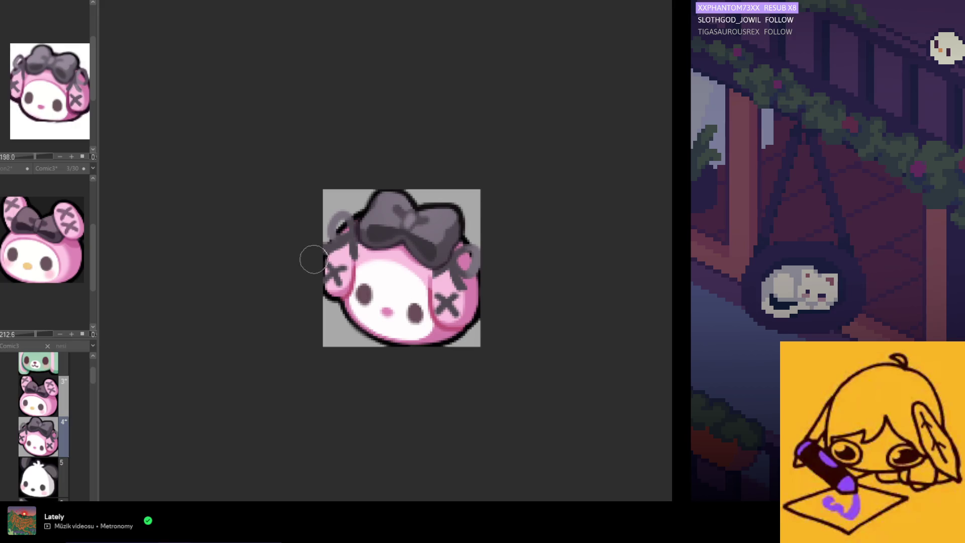
scroll(351, 222, "up", 1)
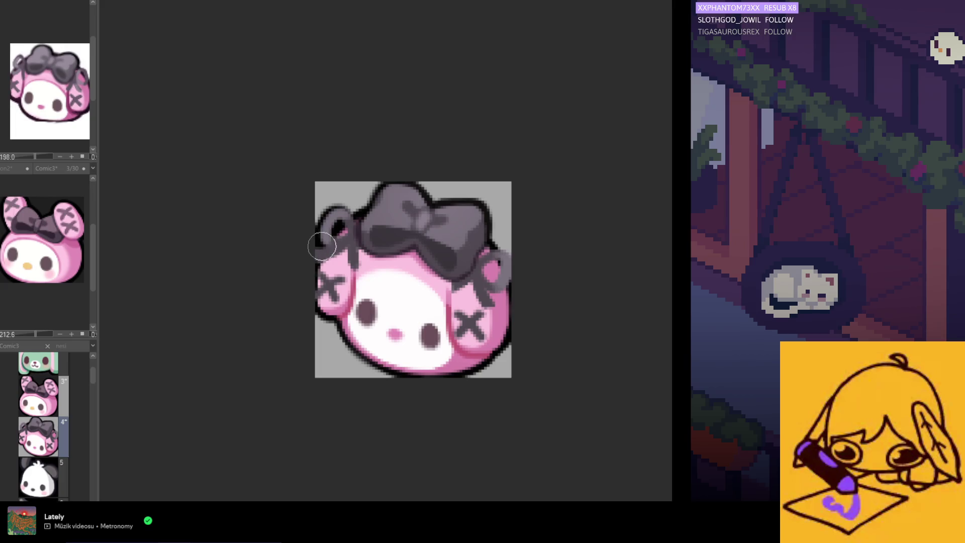
Trace dark grey outlines over the left ear loop and then the right ear loop
left_click_drag(326, 231, 338, 214)
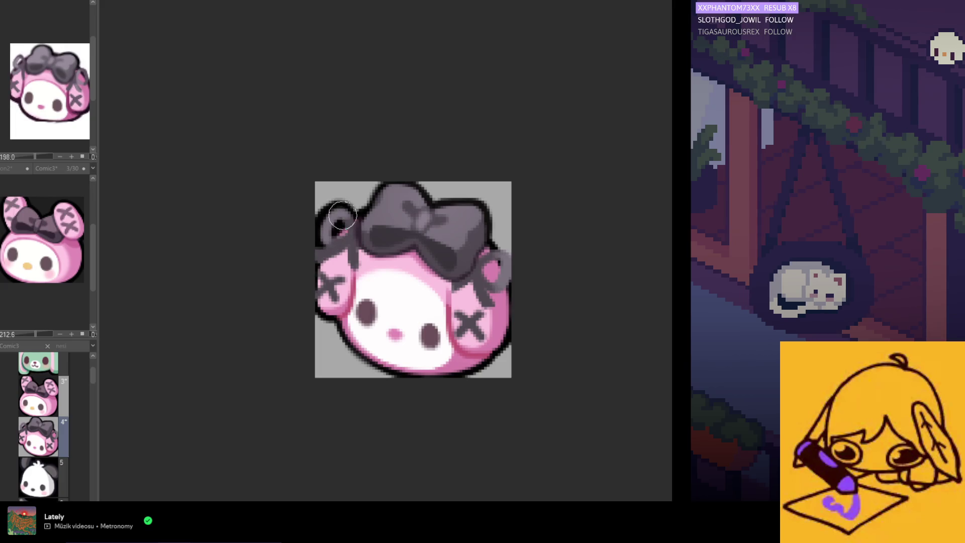
left_click_drag(510, 260, 490, 273)
scroll(318, 200, "up", 1)
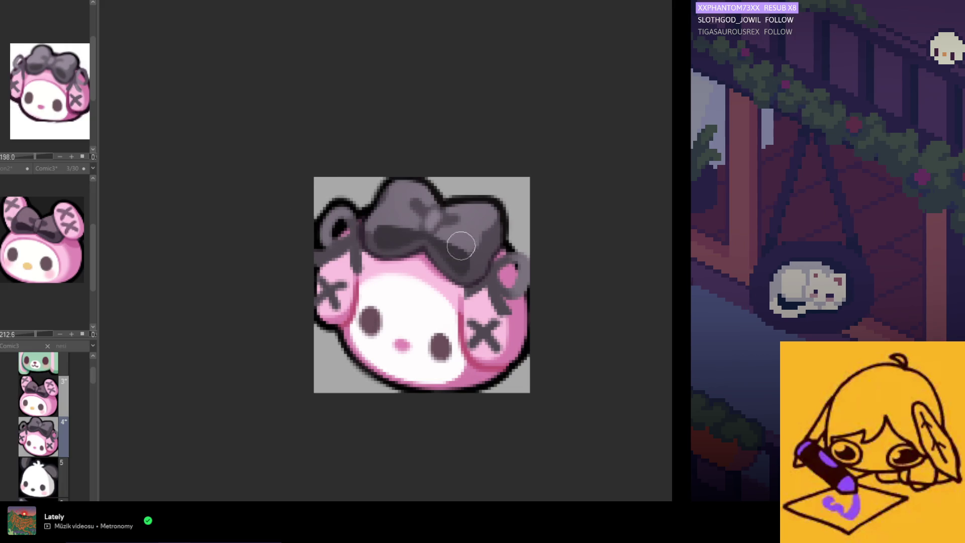
scroll(491, 245, "up", 1)
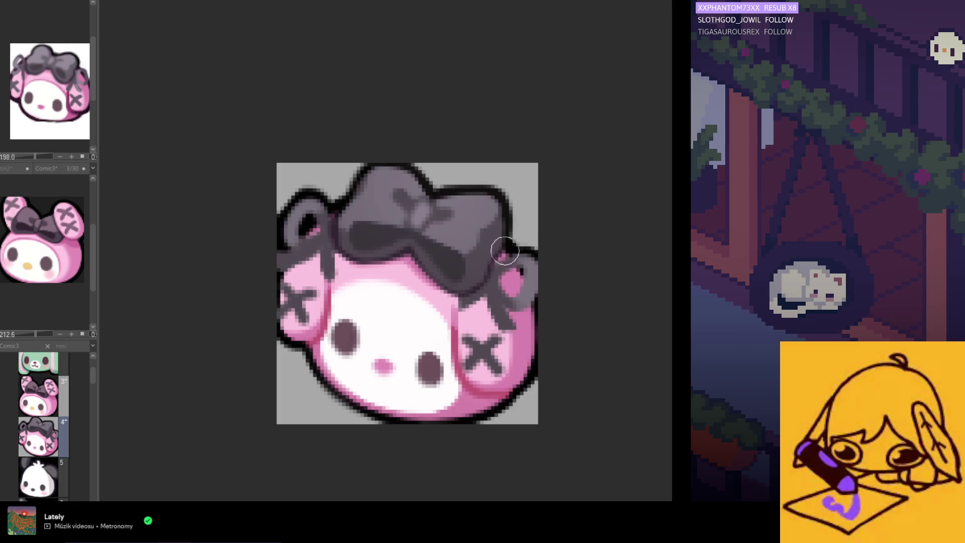
scroll(505, 249, "down", 3)
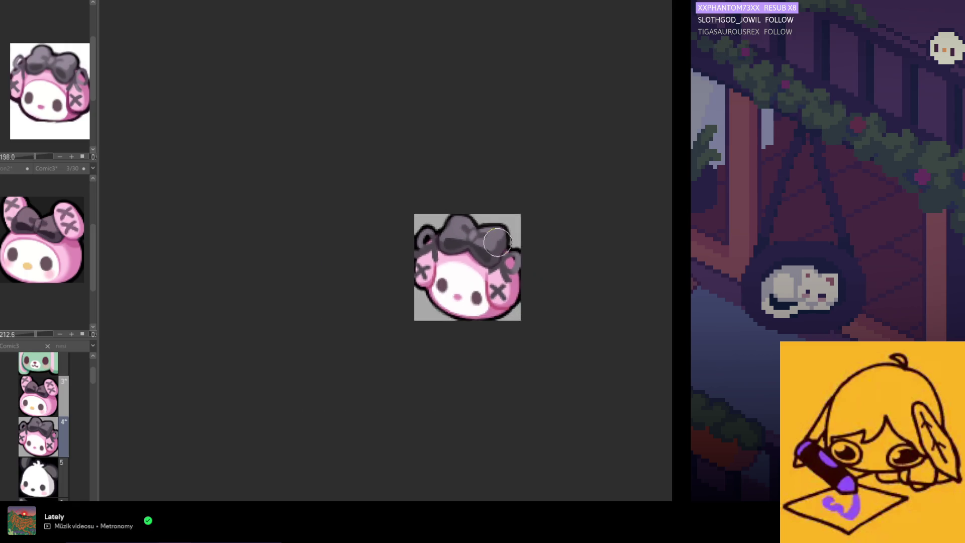
scroll(517, 273, "up", 3)
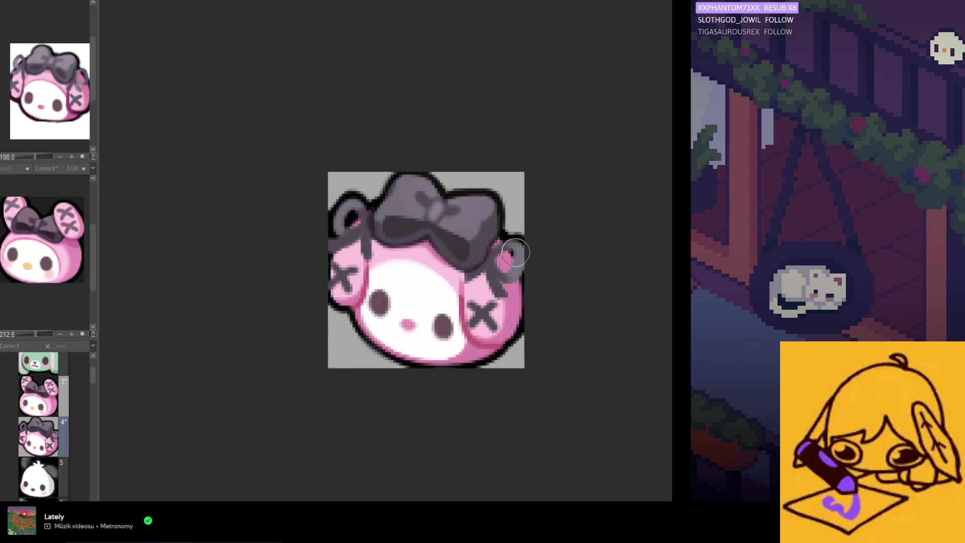
scroll(527, 241, "down", 2)
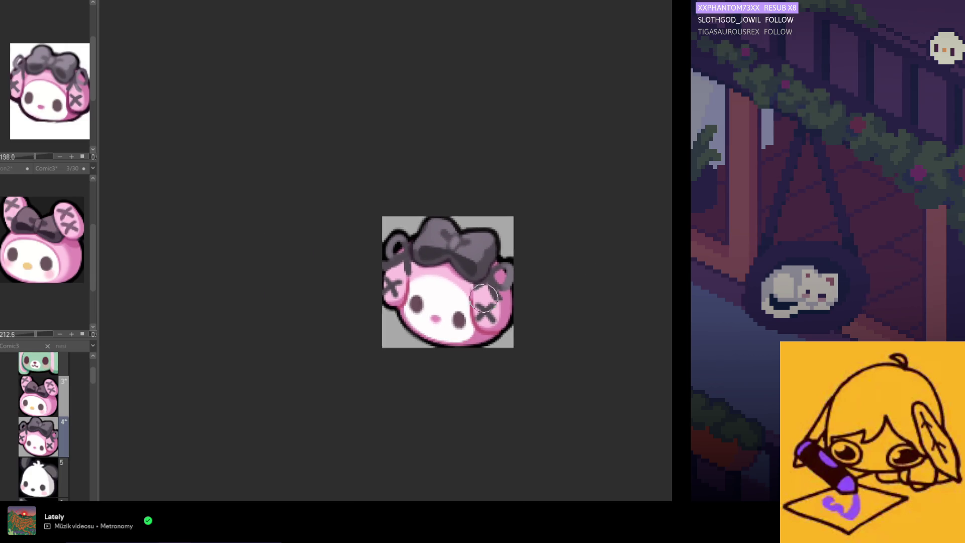
scroll(487, 329, "down", 1)
scroll(499, 345, "up", 1)
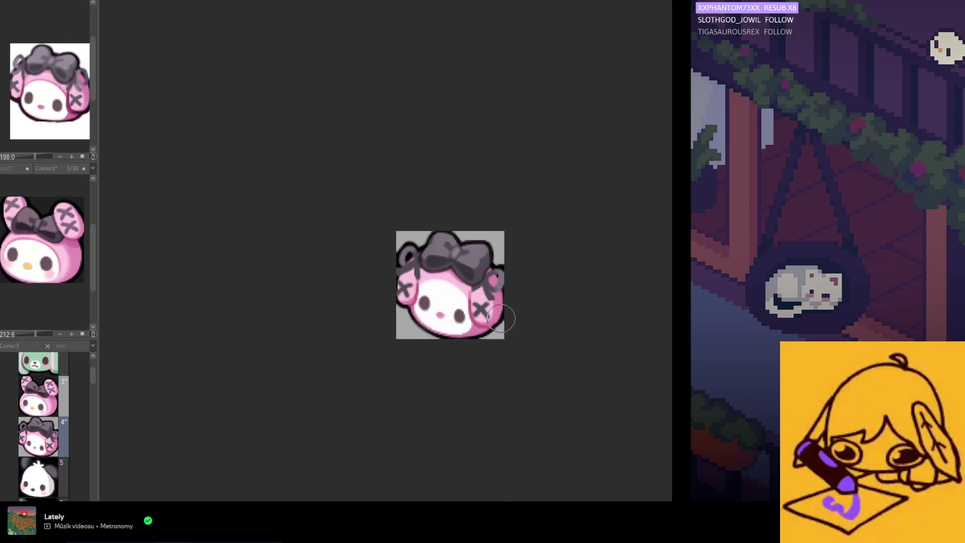
scroll(516, 325, "up", 1)
scroll(539, 296, "up", 1)
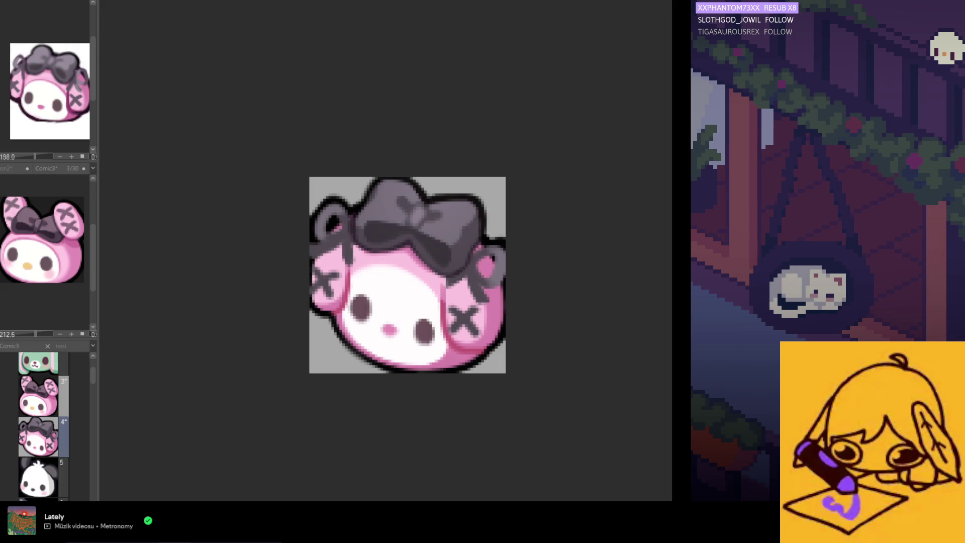
scroll(484, 288, "up", 3)
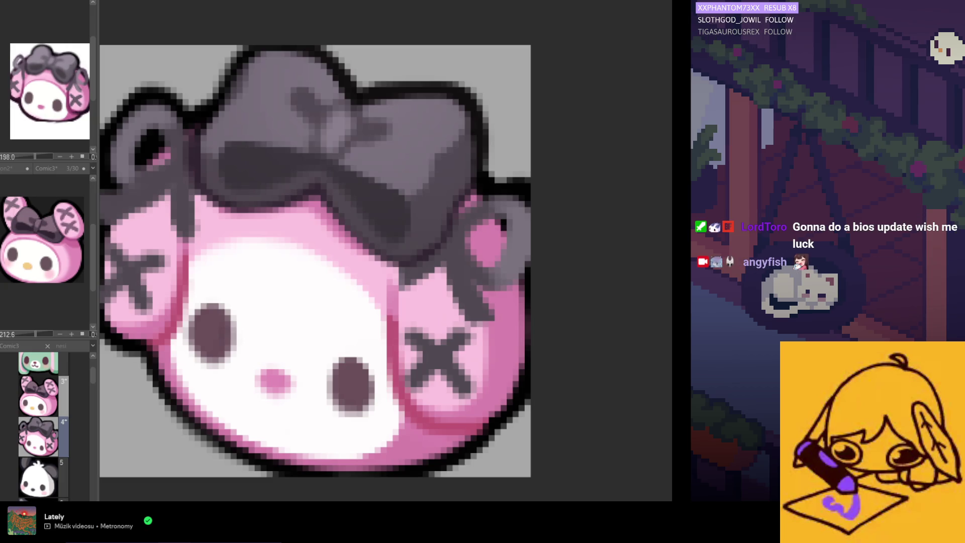
scroll(457, 290, "up", 1)
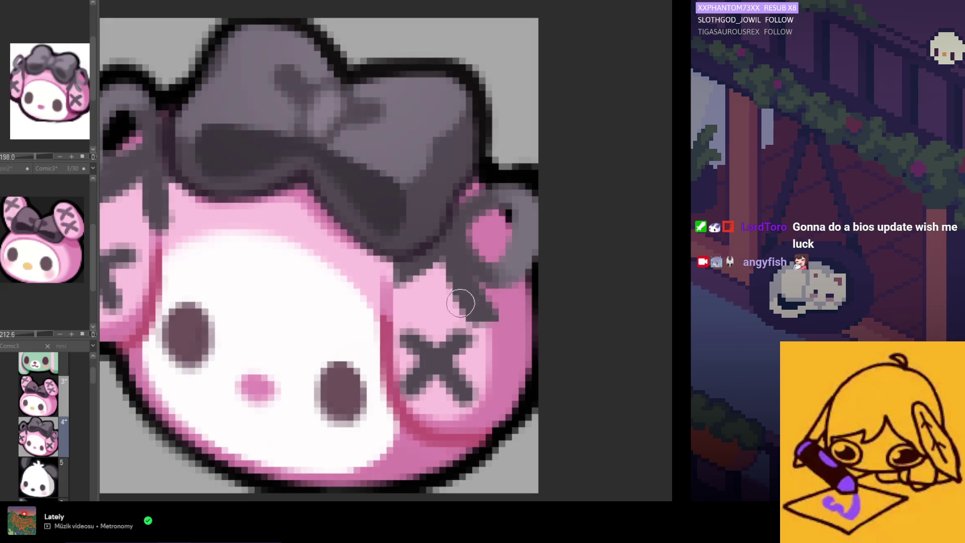
scroll(450, 269, "up", 1)
scroll(450, 269, "up", 2)
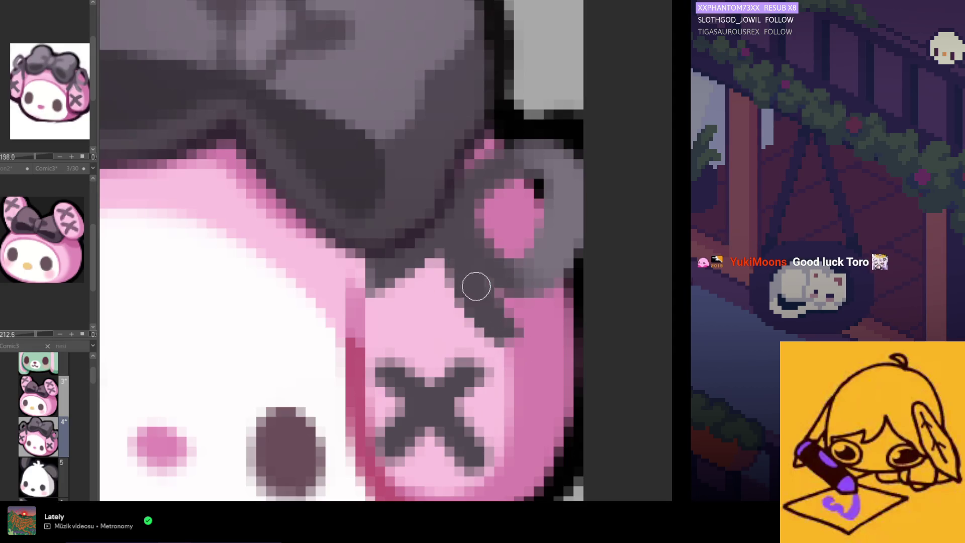
Darken the grey over the hood edge and trim the left ear's inner area and its pink border
left_click_drag(511, 332, 453, 290)
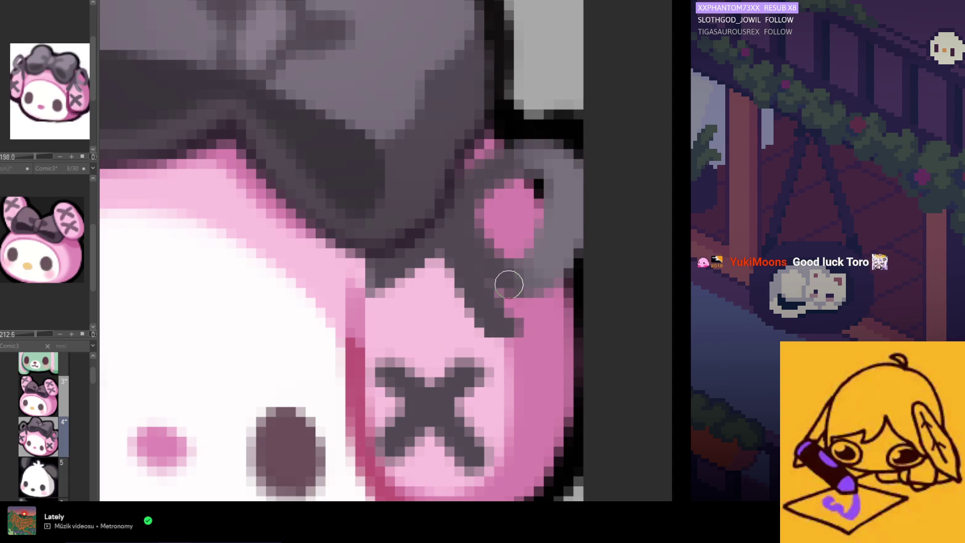
scroll(551, 247, "down", 3)
scroll(549, 237, "up", 2)
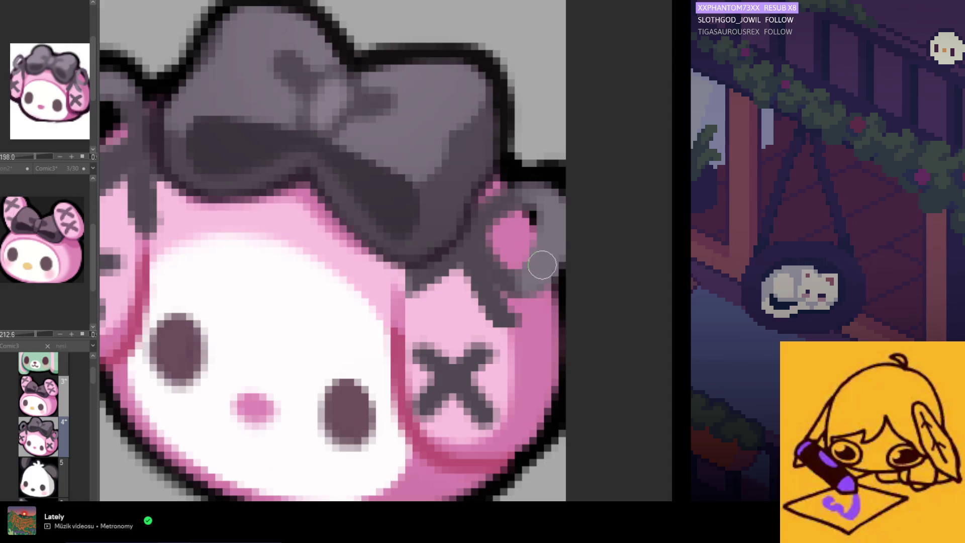
scroll(565, 276, "down", 3)
scroll(453, 260, "down", 2)
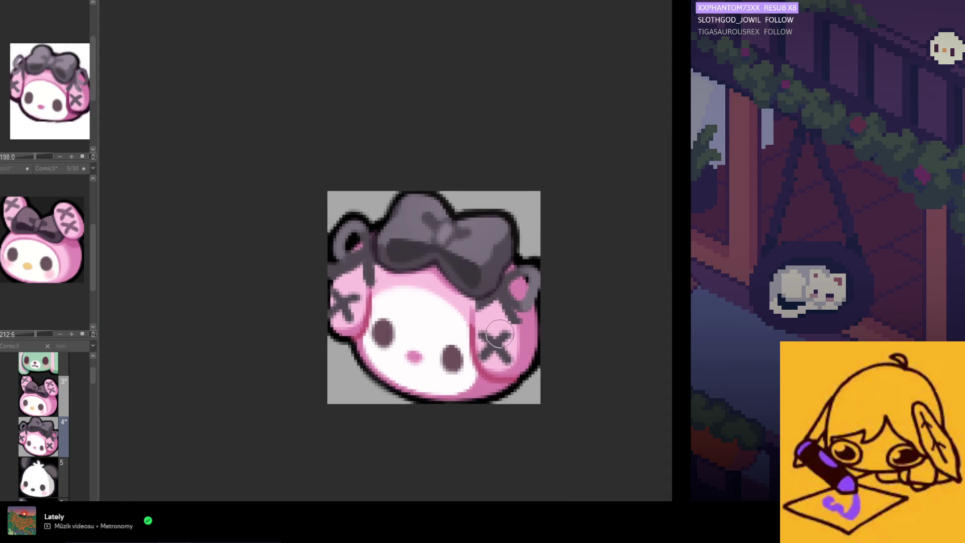
scroll(344, 249, "up", 1)
scroll(343, 248, "up", 1)
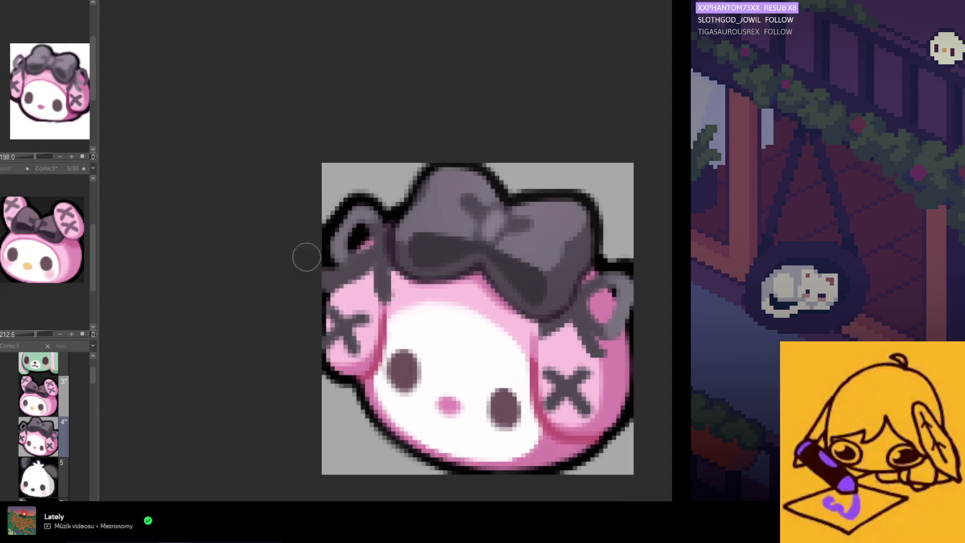
scroll(305, 255, "up", 1)
scroll(360, 210, "up", 2)
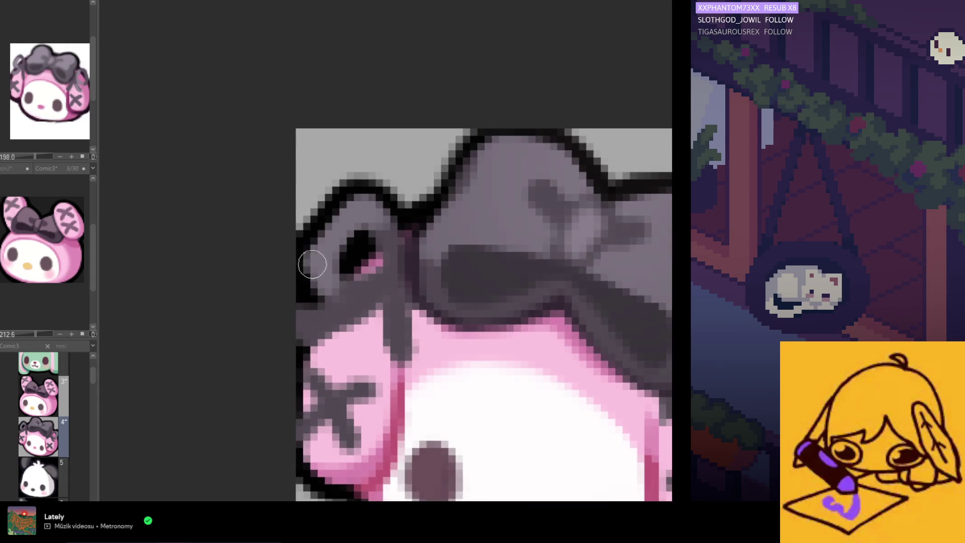
scroll(345, 255, "down", 1)
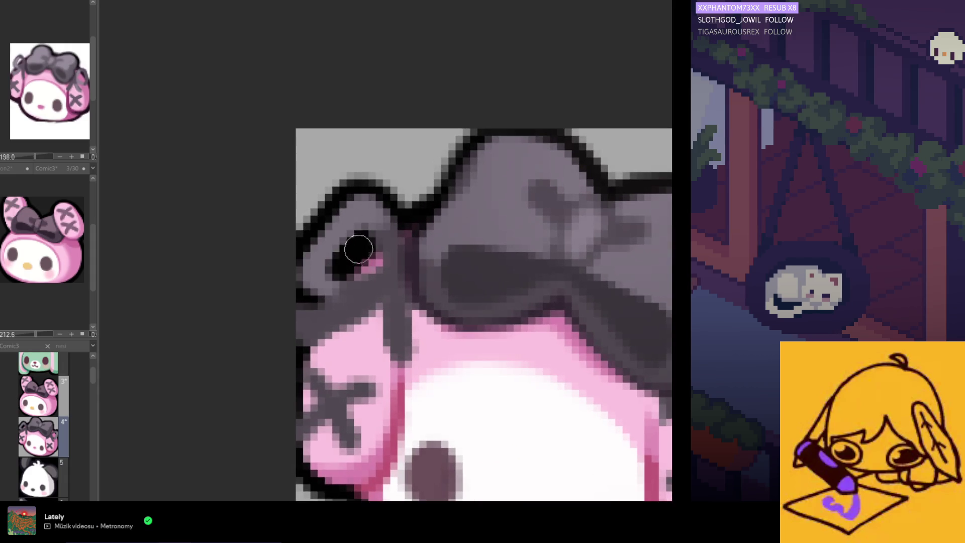
scroll(309, 296, "down", 1)
scroll(309, 296, "down", 2)
scroll(302, 291, "up", 1)
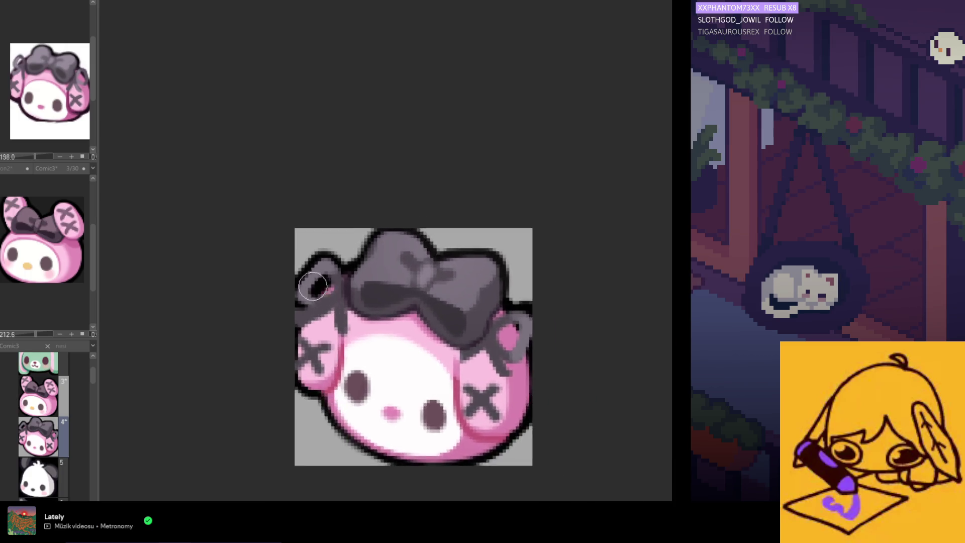
scroll(296, 288, "up", 1)
scroll(289, 285, "up", 1)
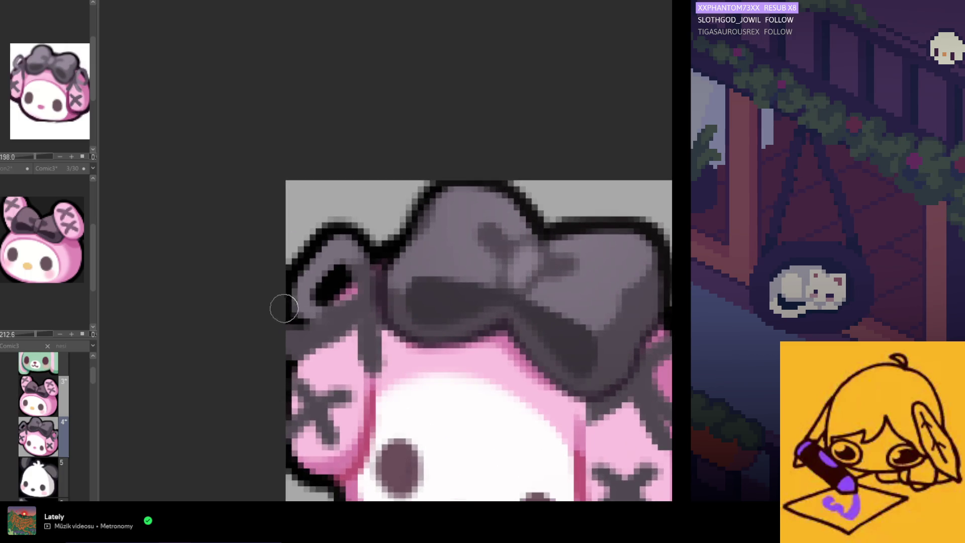
scroll(287, 306, "up", 1)
mouse_move(327, 322)
left_mouse_down()
mouse_move(308, 344)
mouse_move(295, 341)
left_mouse_up()
left_click_drag(328, 371, 348, 362)
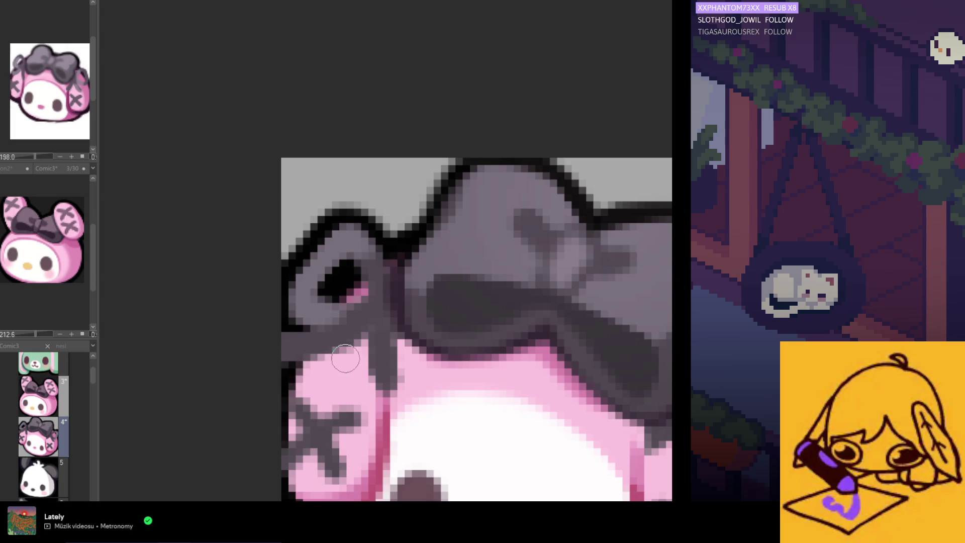
scroll(345, 360, "down", 3)
scroll(242, 334, "down", 3)
scroll(241, 334, "down", 1)
scroll(351, 345, "up", 3)
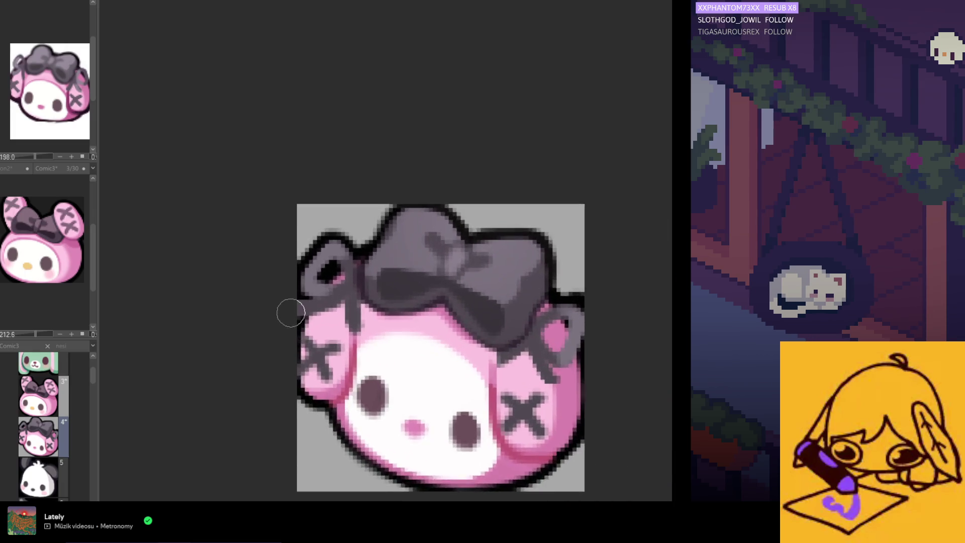
scroll(290, 314, "up", 1)
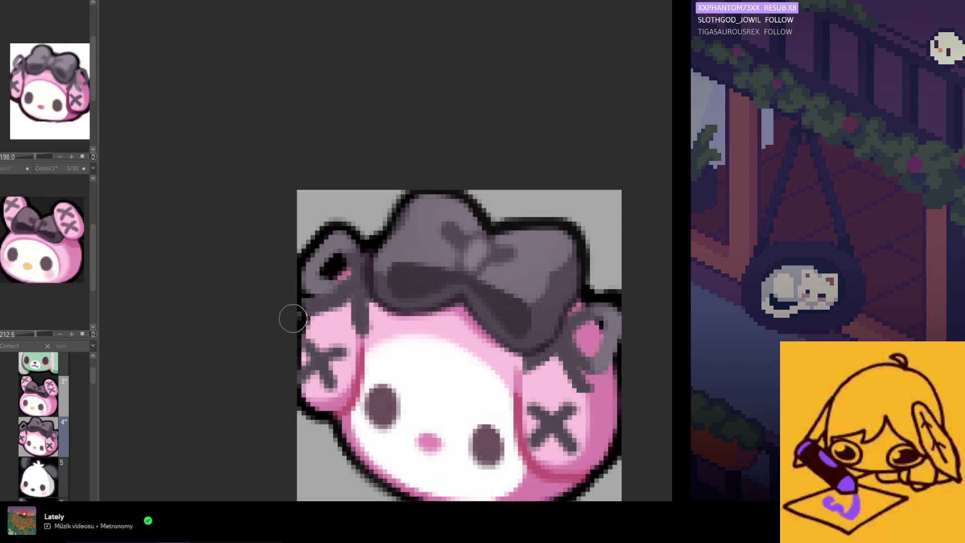
scroll(293, 318, "up", 1)
scroll(453, 336, "down", 3)
scroll(492, 339, "down", 1)
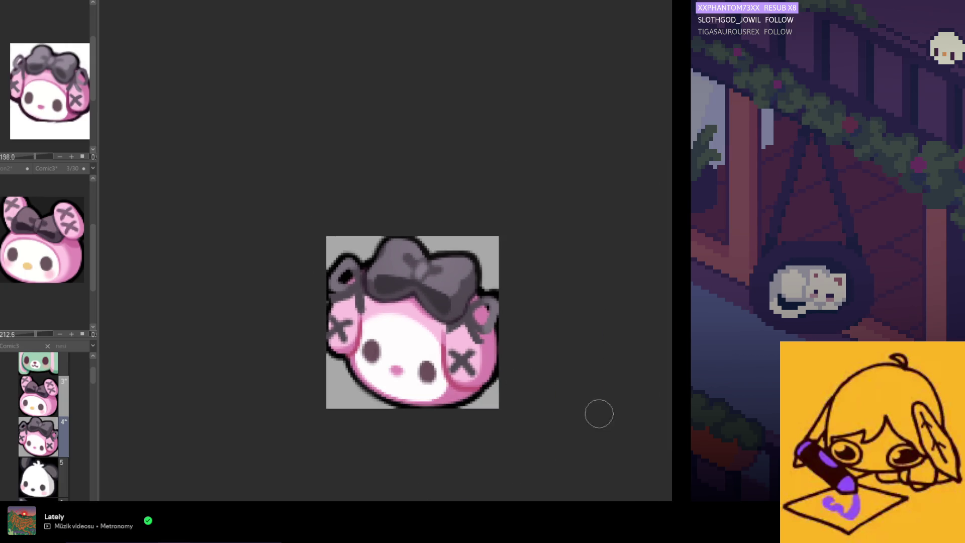
scroll(329, 280, "up", 2)
scroll(336, 274, "up", 2)
scroll(339, 267, "up", 1)
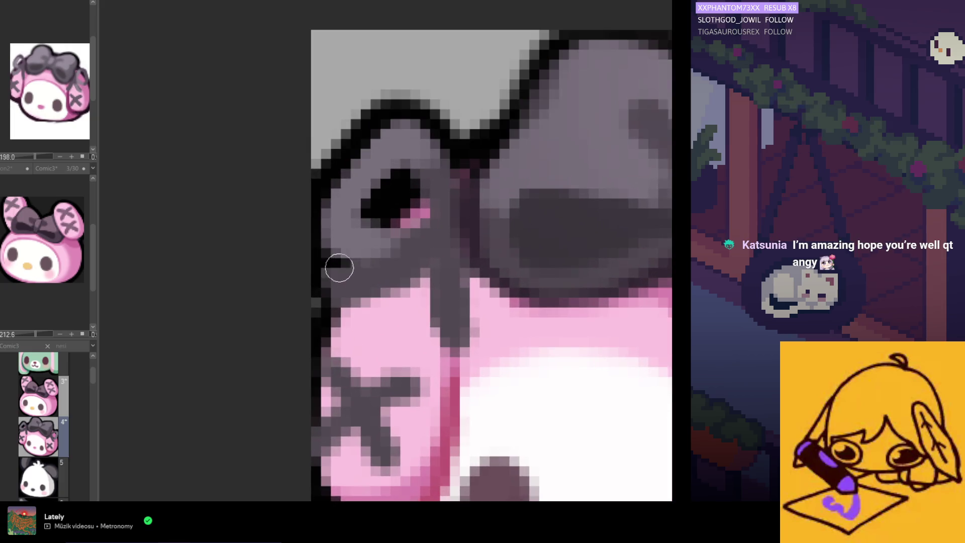
scroll(340, 268, "up", 1)
scroll(339, 267, "up", 1)
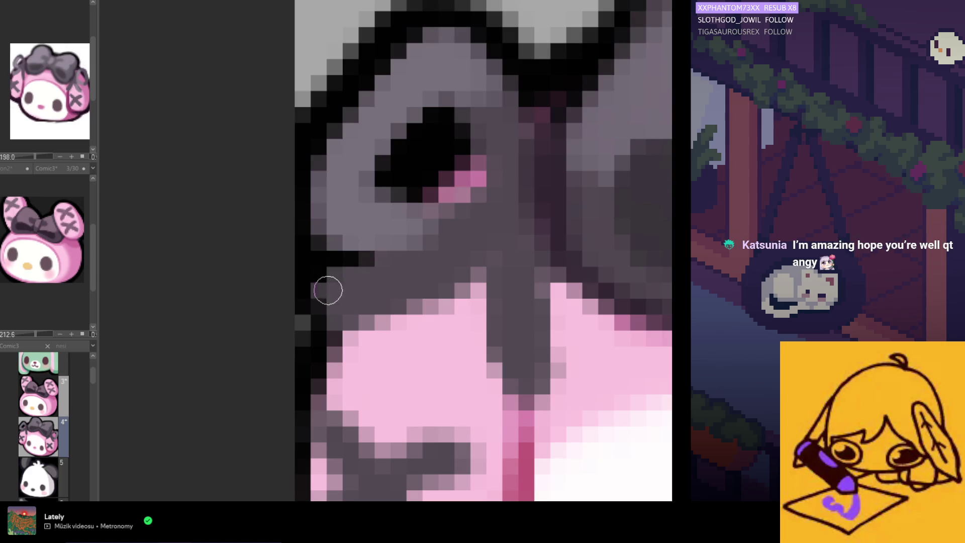
scroll(345, 308, "down", 2)
scroll(527, 347, "down", 1)
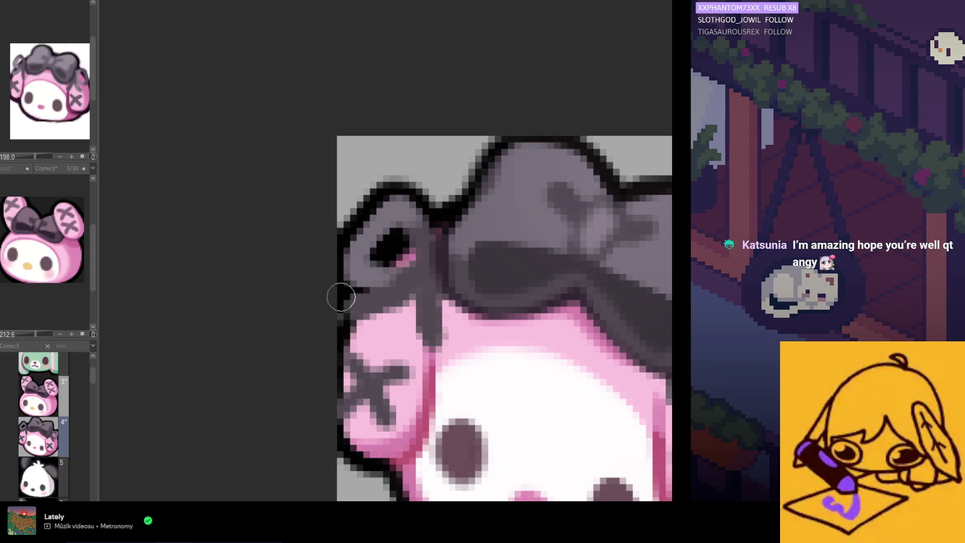
scroll(341, 299, "down", 1)
scroll(334, 345, "down", 2)
scroll(381, 326, "up", 1)
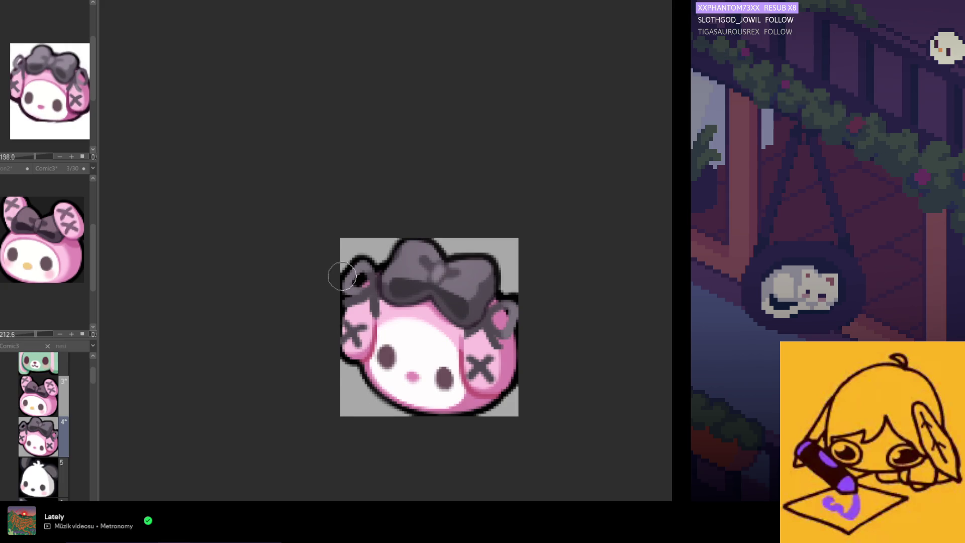
scroll(345, 279, "up", 2)
scroll(387, 305, "up", 1)
scroll(391, 302, "up", 1)
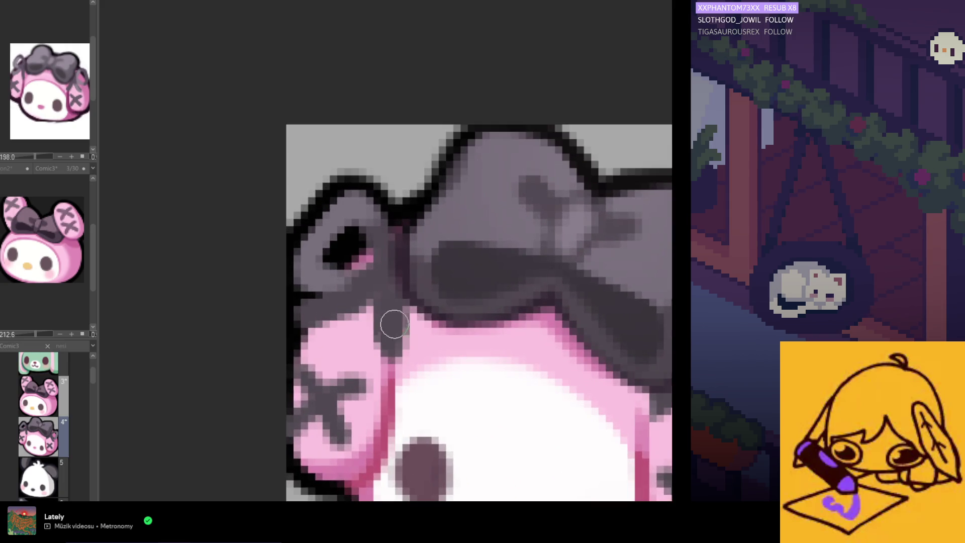
scroll(382, 316, "up", 1)
Reshape the grey ribbon tail below the bow as a cleaner strand falling over the pink hood
left_click_drag(377, 344, 372, 352)
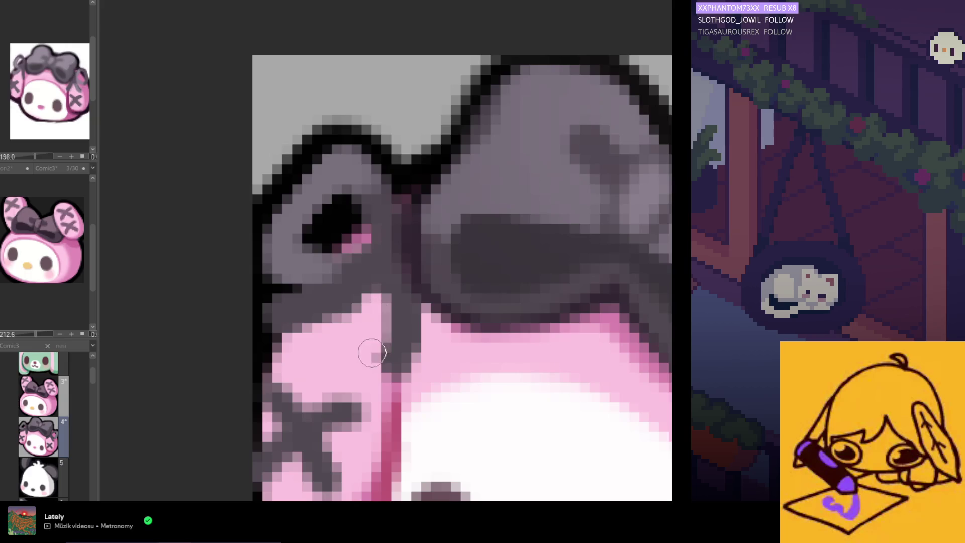
left_click_drag(392, 281, 398, 351)
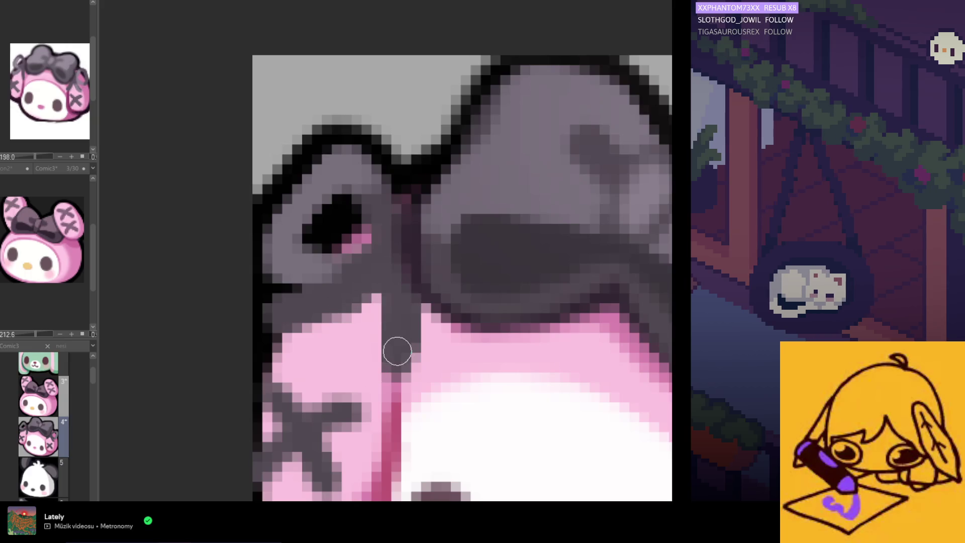
scroll(372, 303, "down", 1)
scroll(373, 317, "down", 2)
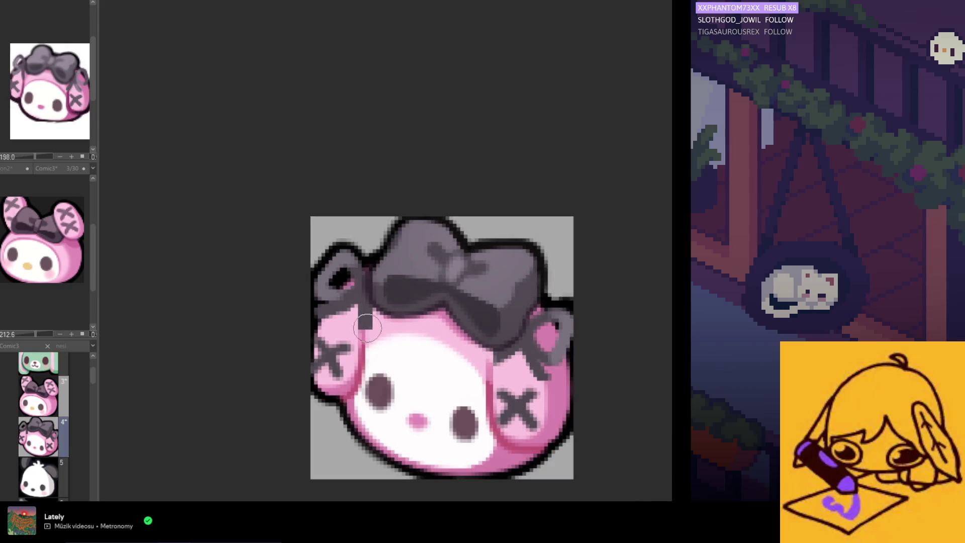
scroll(371, 330, "up", 1)
scroll(378, 329, "up", 1)
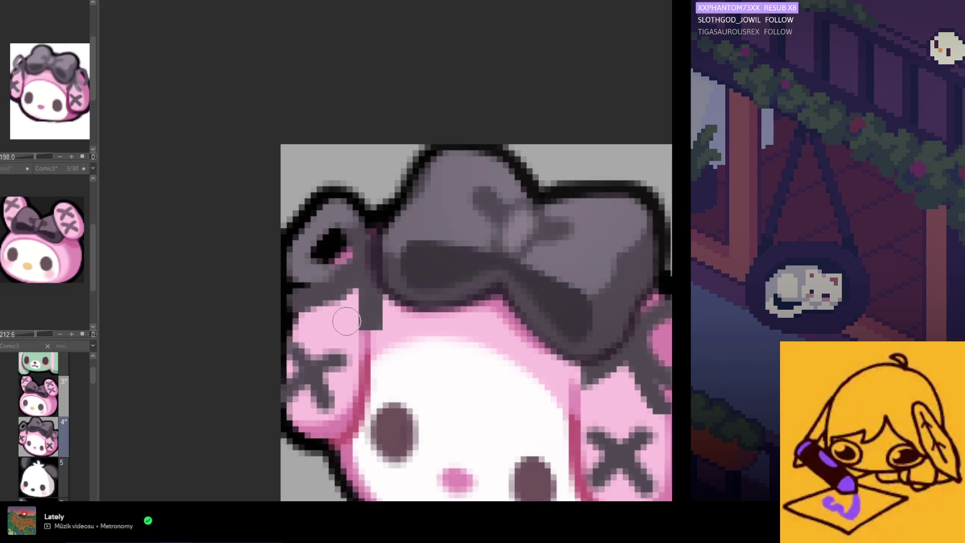
left_click_drag(370, 298, 391, 326)
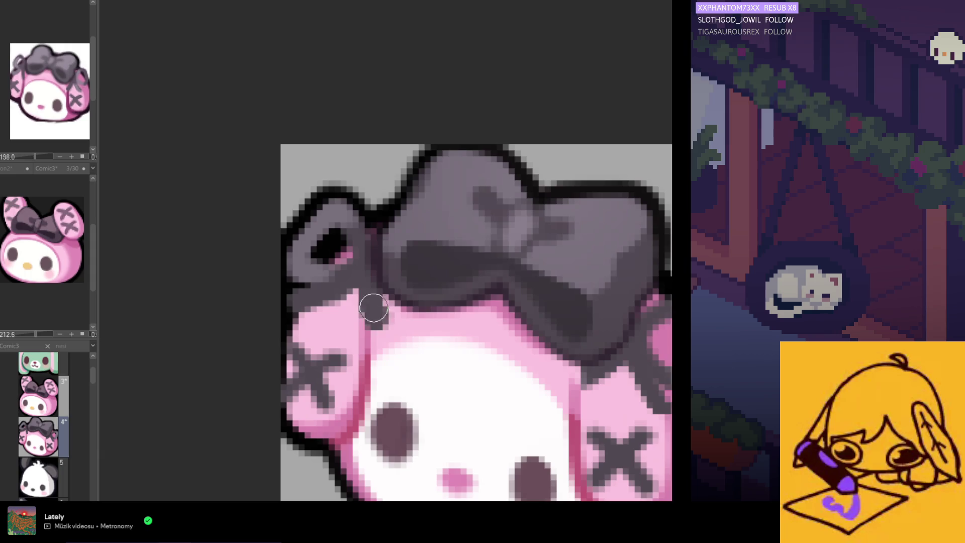
scroll(378, 345, "down", 3)
scroll(373, 339, "up", 1)
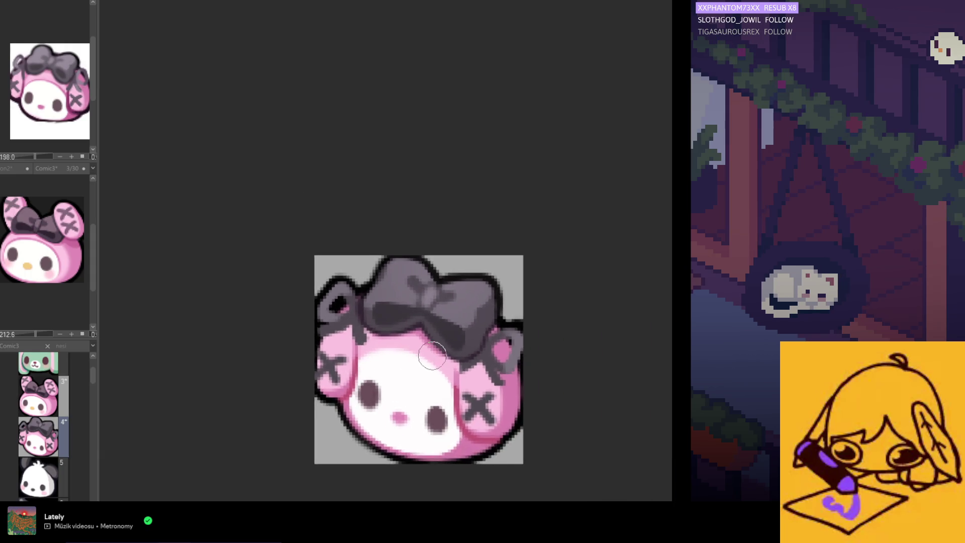
scroll(355, 332, "up", 2)
scroll(332, 323, "up", 2)
scroll(333, 323, "up", 1)
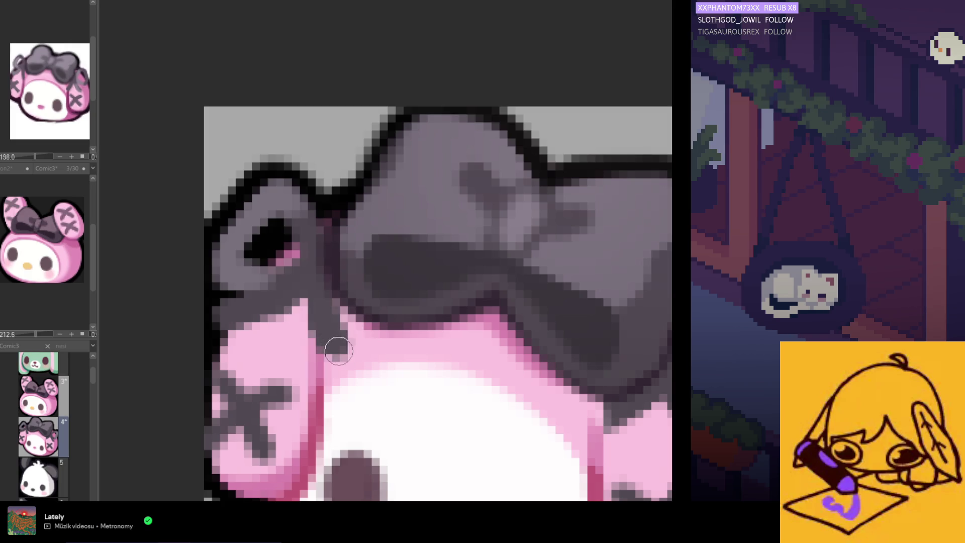
scroll(338, 350, "down", 2)
scroll(355, 309, "up", 2)
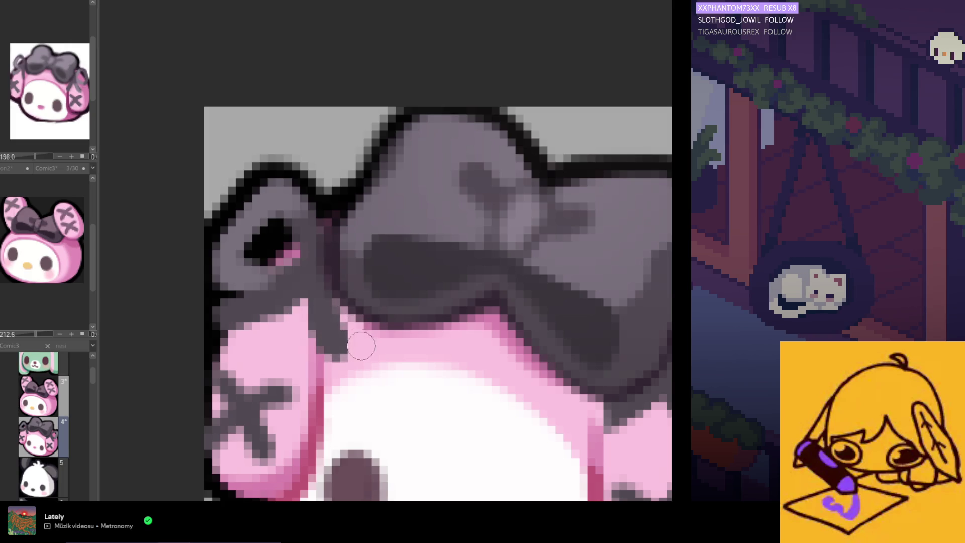
scroll(363, 362, "down", 3)
scroll(367, 380, "down", 1)
scroll(366, 373, "up", 1)
scroll(359, 362, "up", 2)
scroll(351, 347, "up", 1)
scroll(341, 327, "up", 2)
scroll(342, 328, "down", 2)
scroll(340, 328, "up", 2)
scroll(341, 340, "down", 2)
scroll(345, 302, "up", 2)
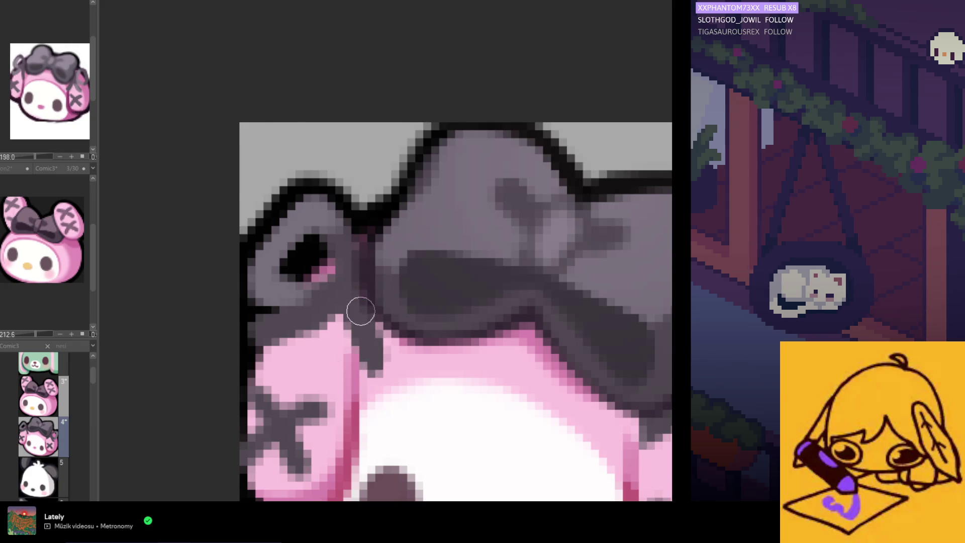
scroll(371, 343, "down", 2)
scroll(376, 359, "up", 2)
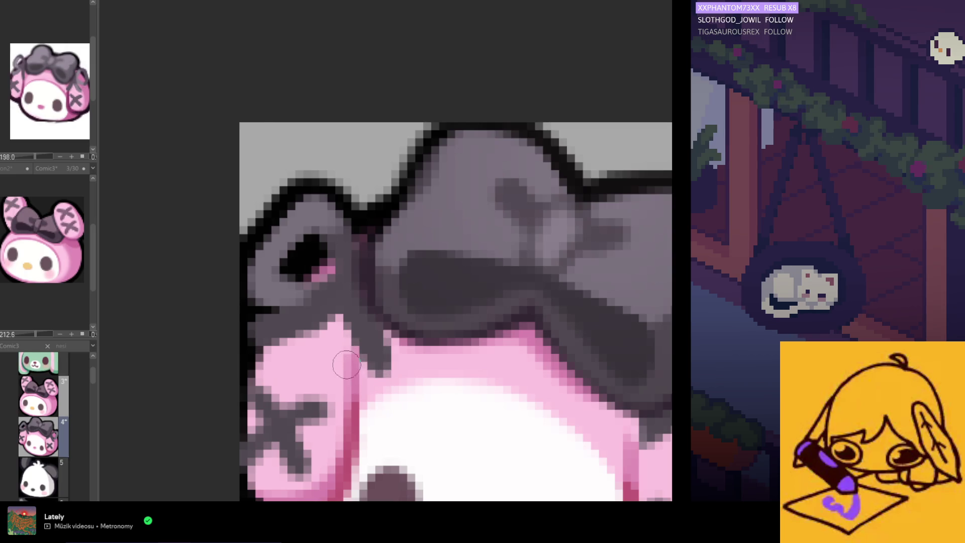
scroll(347, 366, "down", 2)
scroll(395, 337, "up", 1)
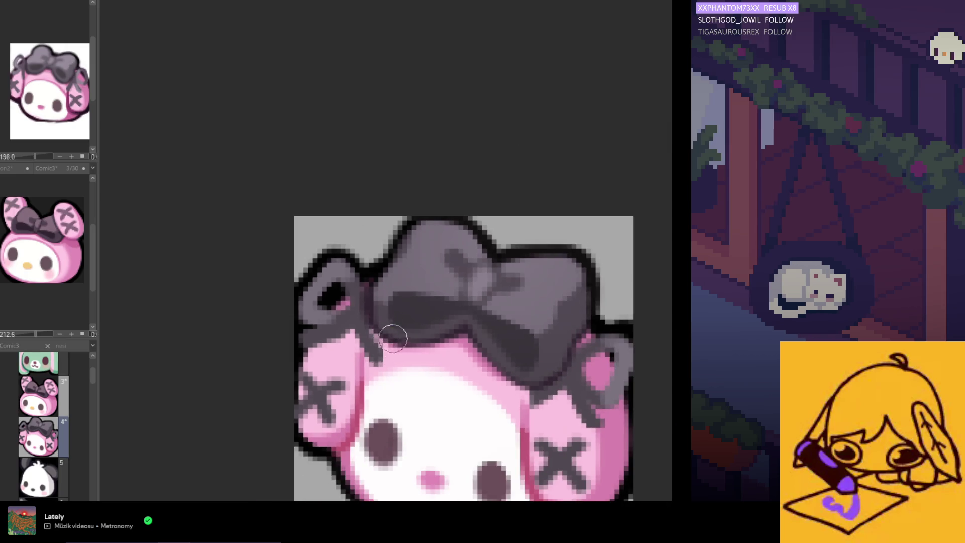
scroll(393, 337, "down", 2)
scroll(408, 347, "down", 1)
scroll(468, 390, "down", 1)
scroll(465, 391, "up", 1)
scroll(423, 362, "up", 1)
scroll(362, 321, "up", 1)
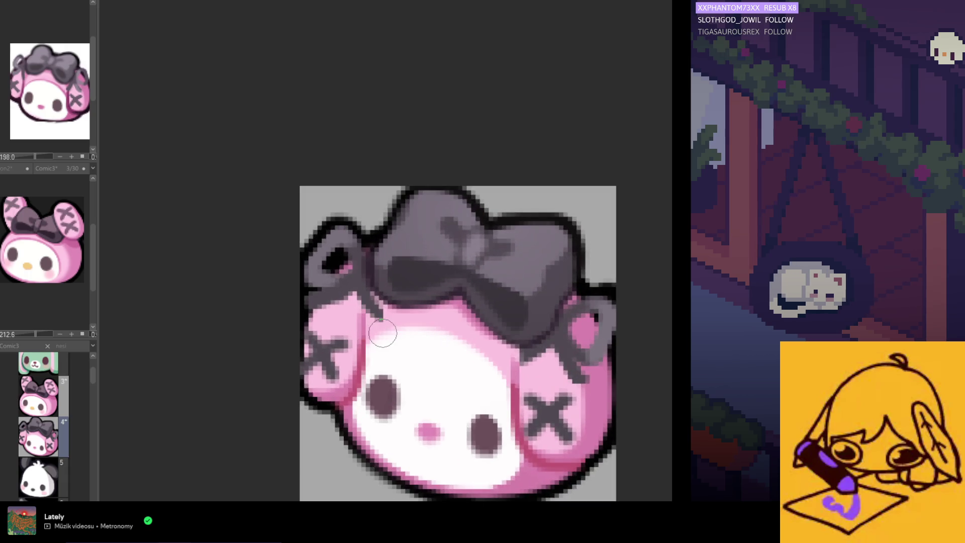
scroll(379, 316, "down", 1)
scroll(385, 332, "down", 1)
scroll(381, 325, "up", 2)
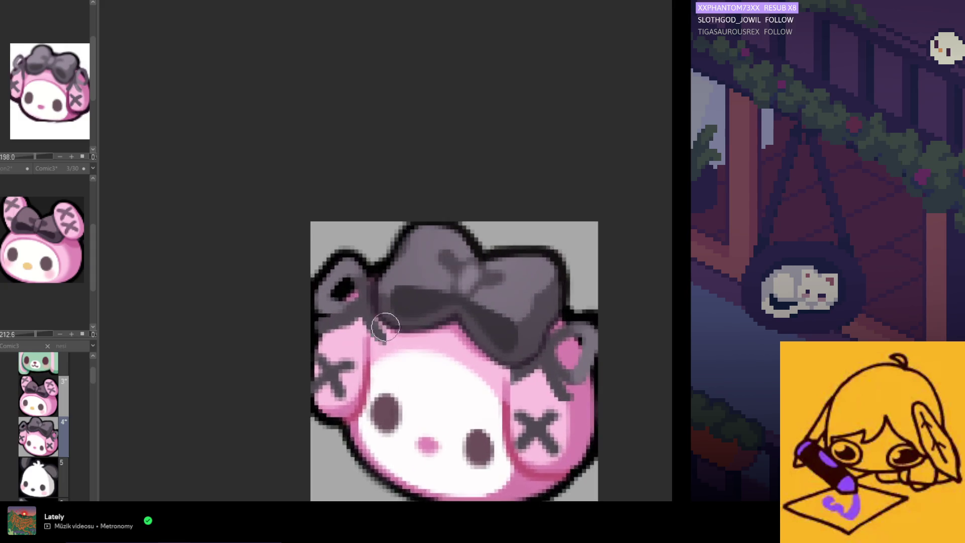
scroll(376, 318, "up", 1)
scroll(381, 331, "down", 2)
scroll(376, 363, "up", 2)
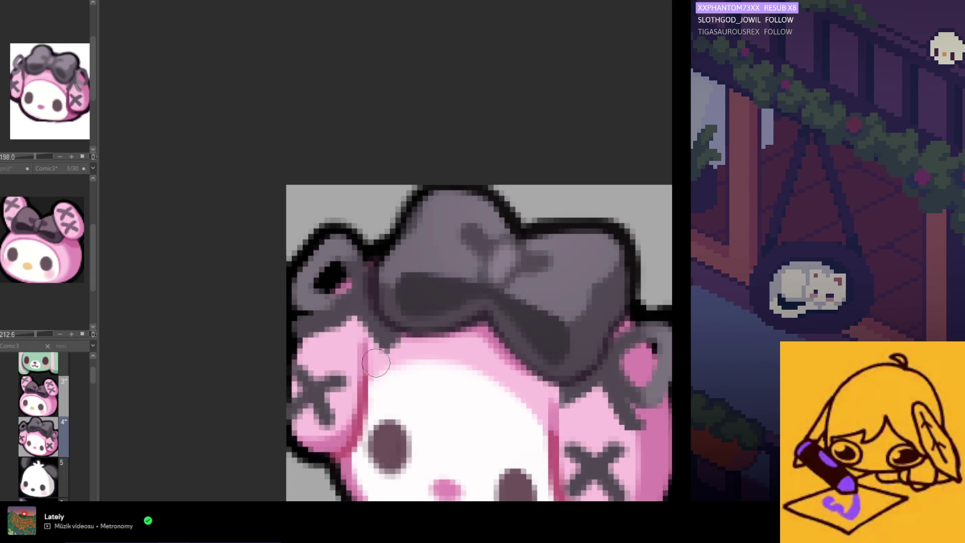
scroll(383, 361, "down", 2)
scroll(411, 350, "up", 2)
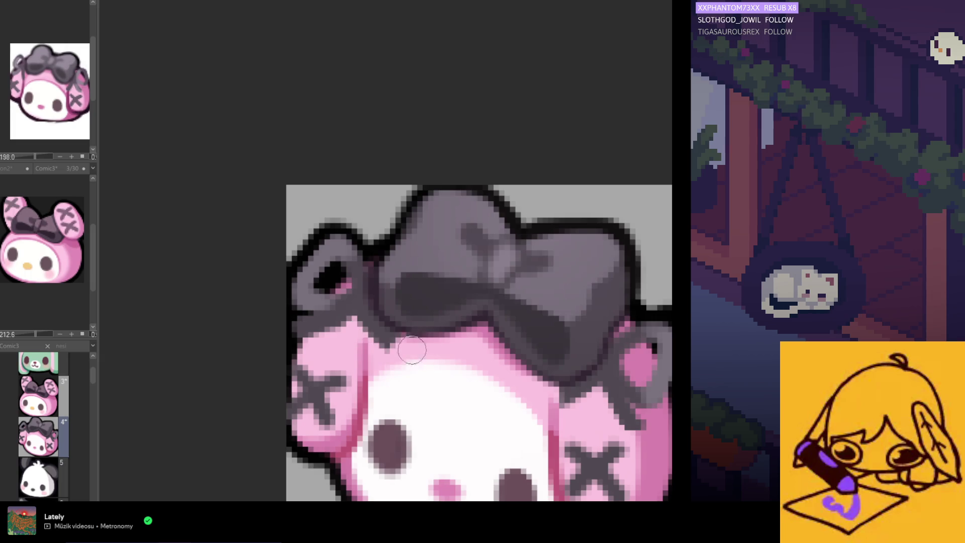
scroll(408, 364, "down", 2)
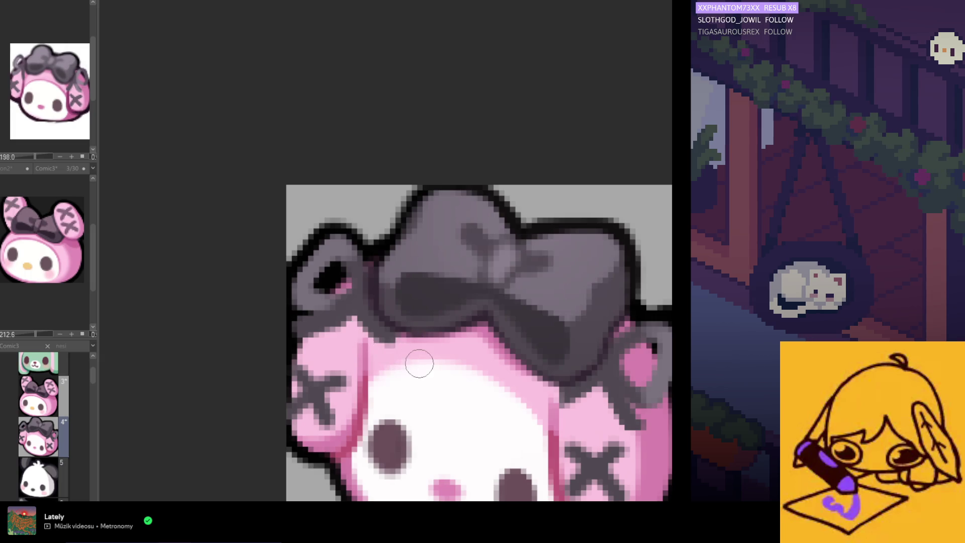
scroll(429, 377, "down", 1)
scroll(481, 365, "up", 1)
scroll(479, 373, "up", 2)
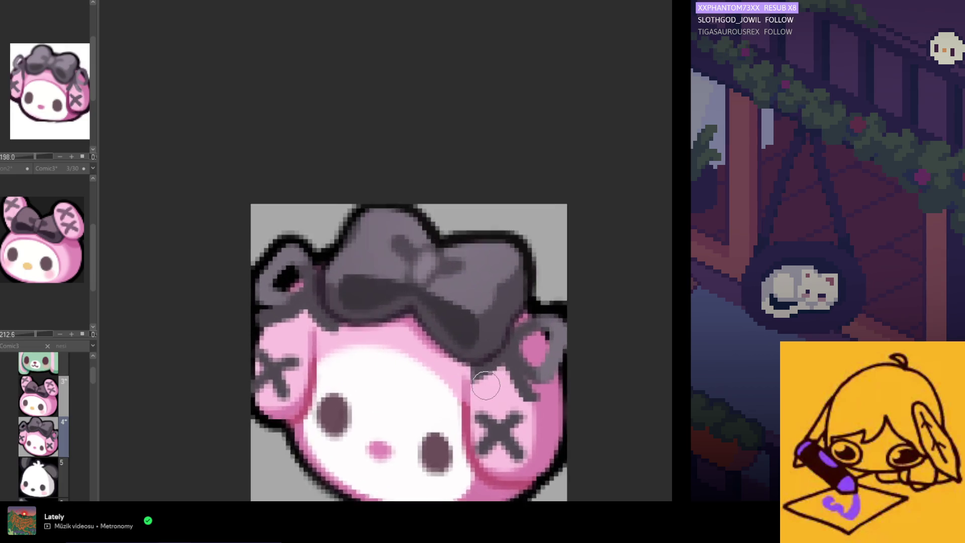
scroll(478, 385, "up", 1)
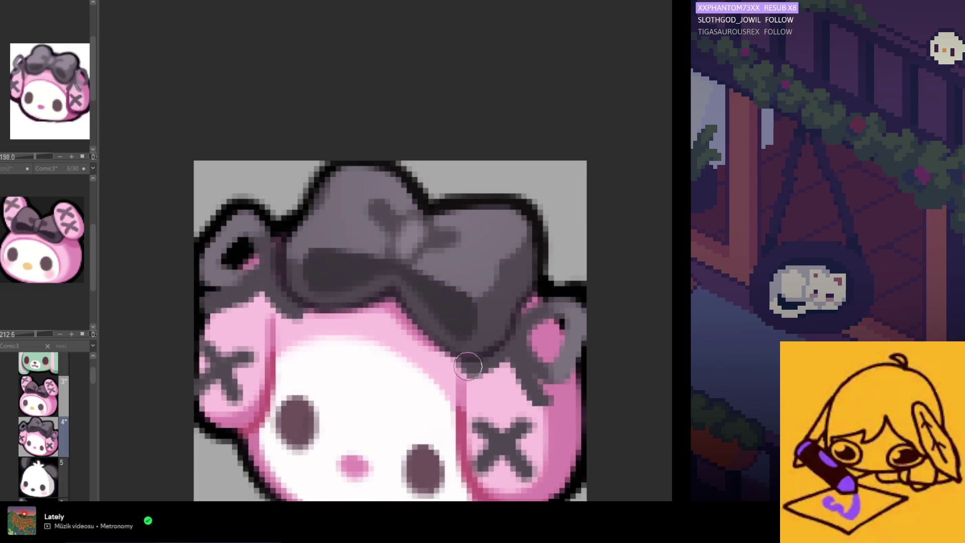
scroll(462, 375, "up", 1)
scroll(497, 369, "down", 2)
scroll(471, 368, "up", 2)
scroll(456, 392, "down", 2)
scroll(381, 356, "up", 2)
scroll(247, 299, "down", 2)
scroll(279, 346, "down", 1)
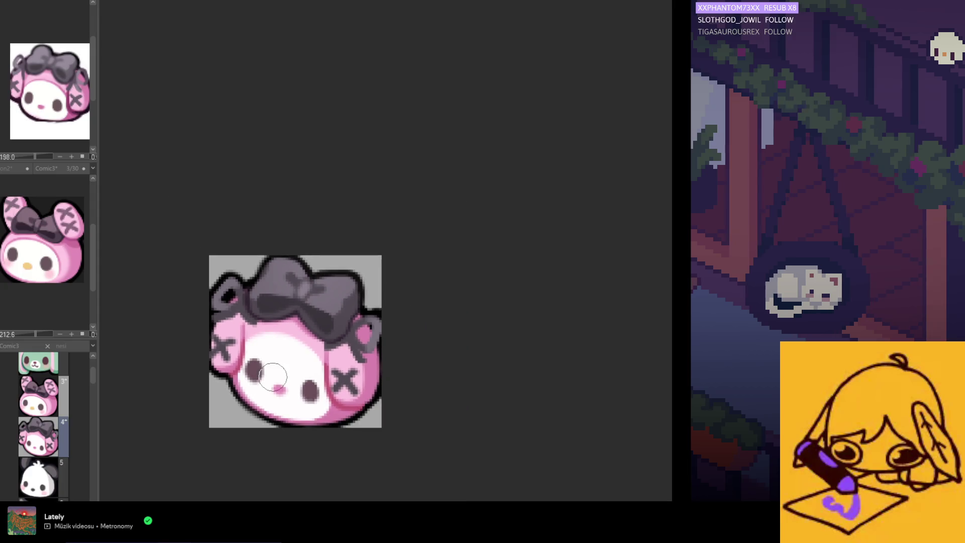
scroll(300, 390, "up", 1)
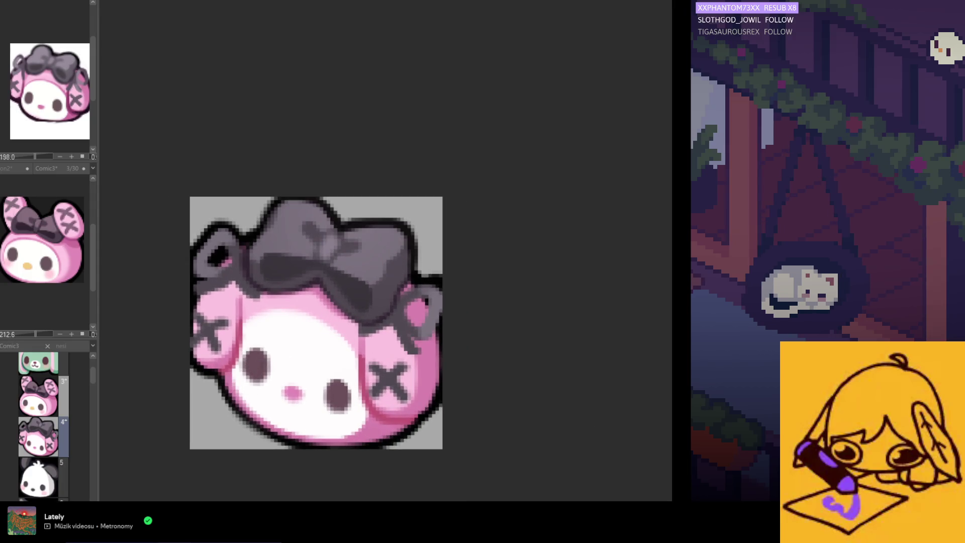
scroll(309, 319, "up", 1)
scroll(308, 320, "up", 1)
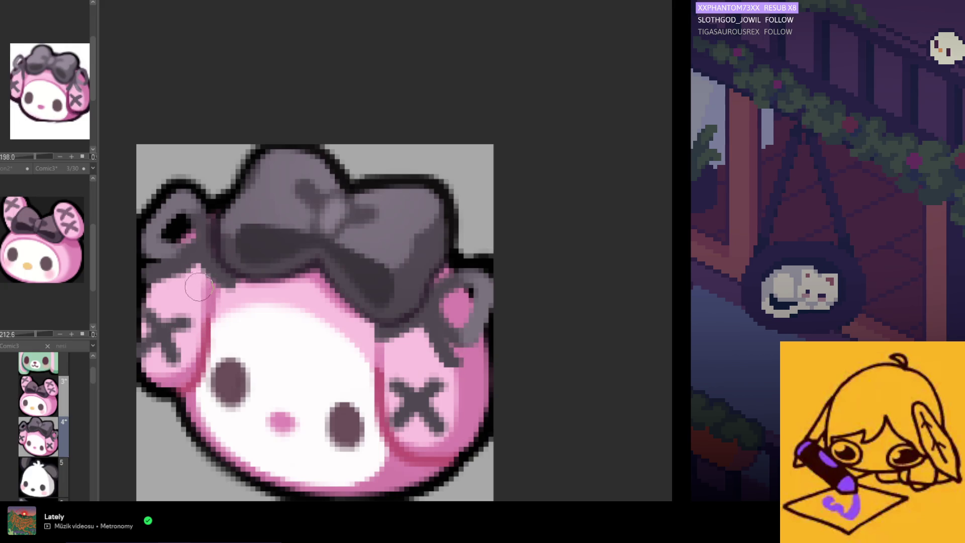
scroll(207, 325, "down", 1)
scroll(215, 355, "down", 3)
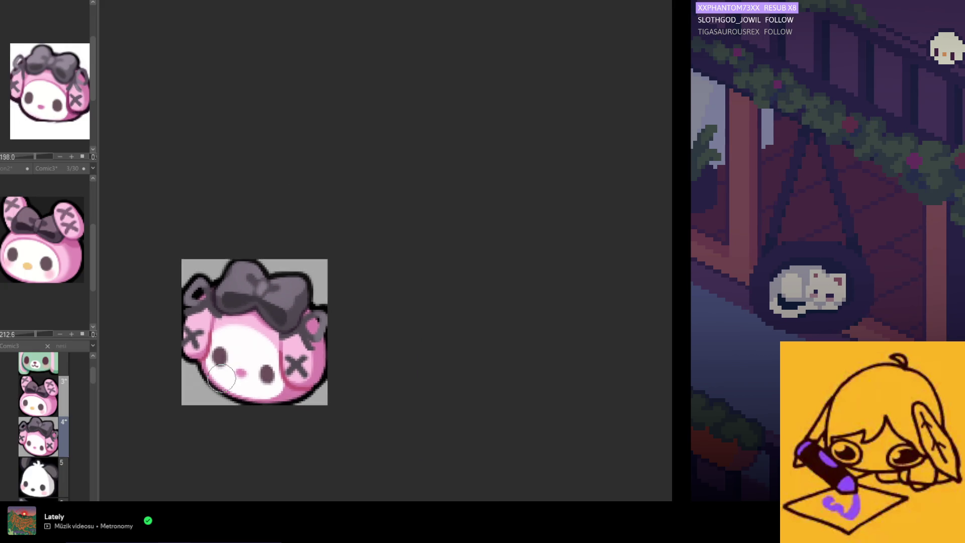
scroll(204, 327, "up", 2)
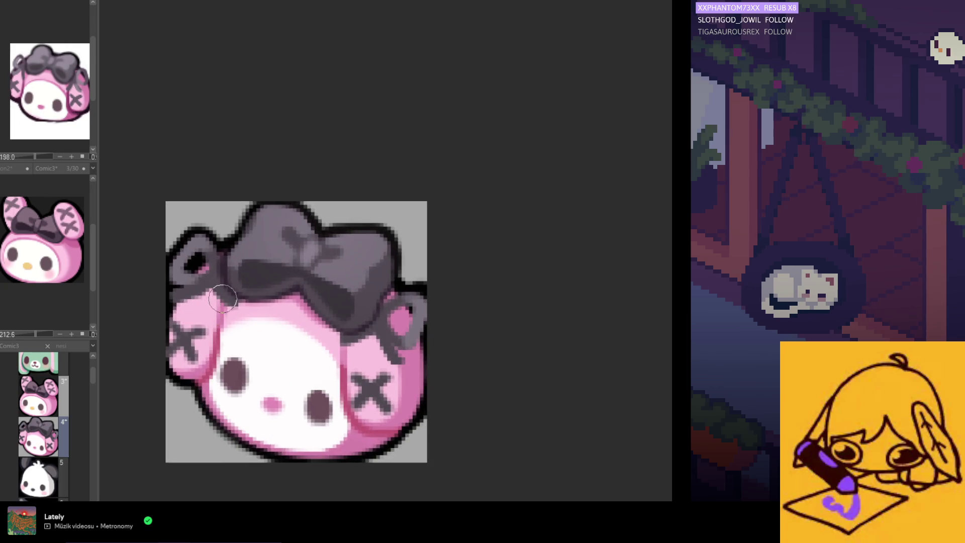
scroll(223, 298, "up", 1)
scroll(226, 305, "up", 1)
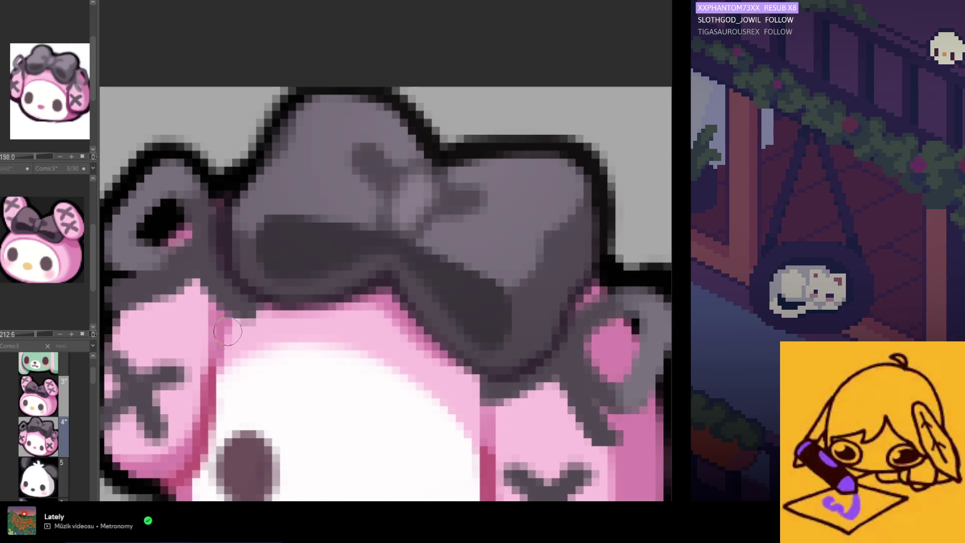
scroll(219, 355, "up", 1)
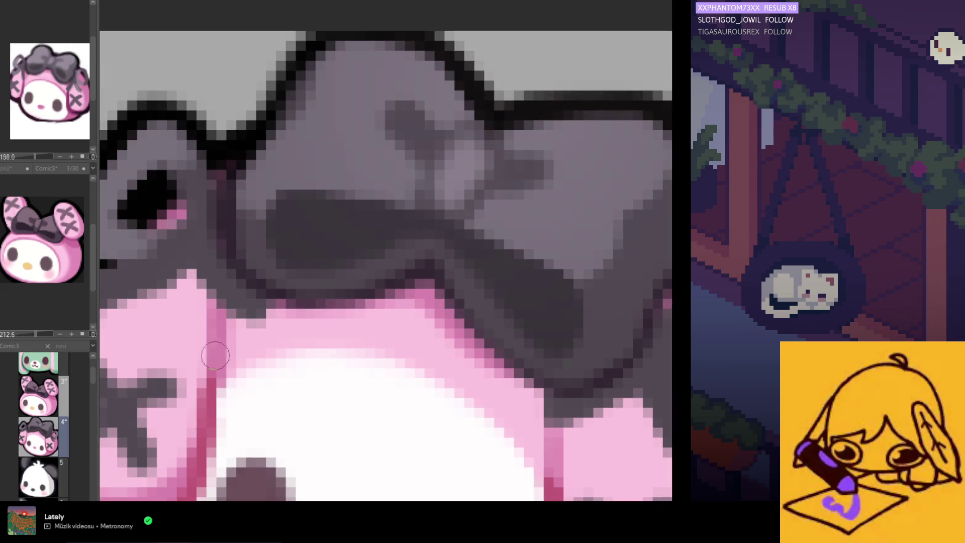
scroll(226, 396, "down", 1)
scroll(264, 392, "down", 2)
scroll(317, 384, "down", 2)
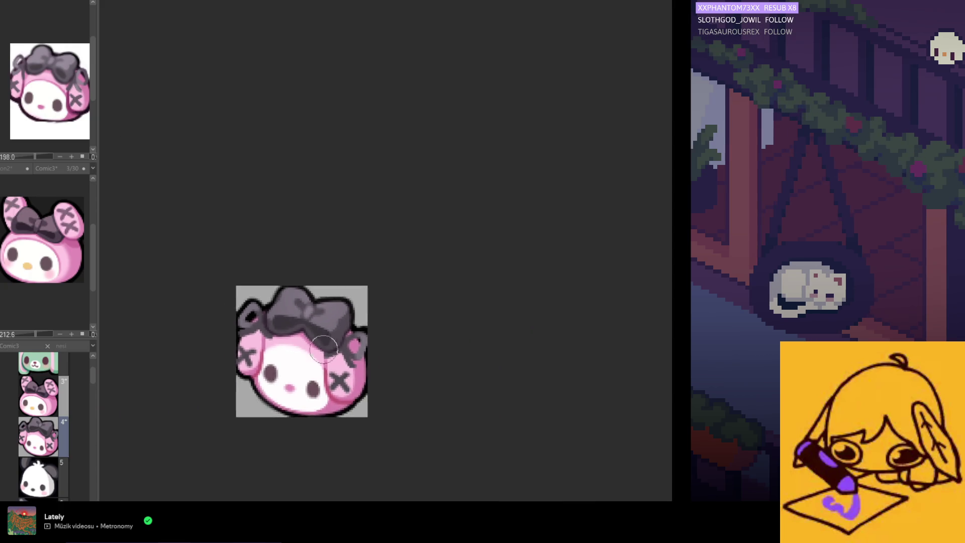
scroll(362, 378, "down", 1)
scroll(302, 390, "up", 1)
scroll(287, 380, "up", 1)
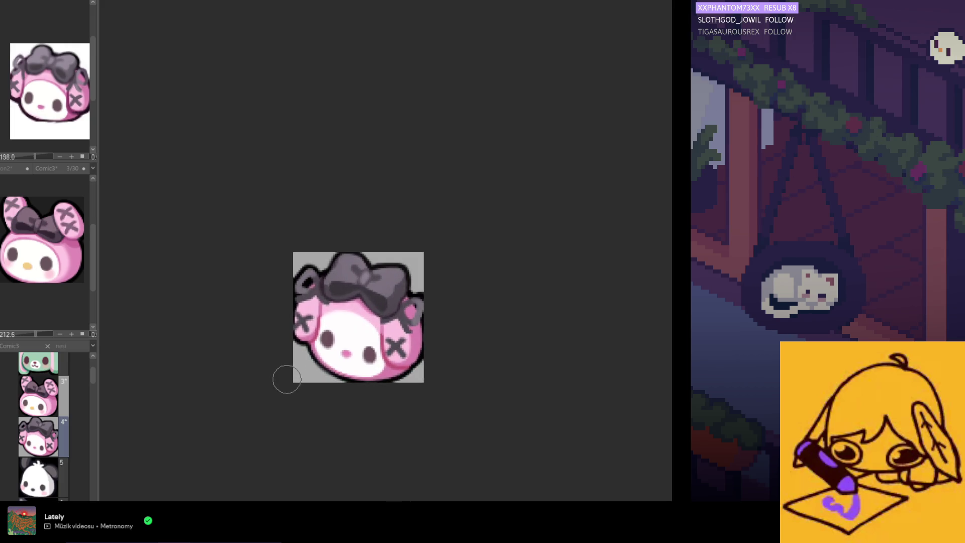
scroll(302, 369, "up", 1)
scroll(340, 350, "up", 1)
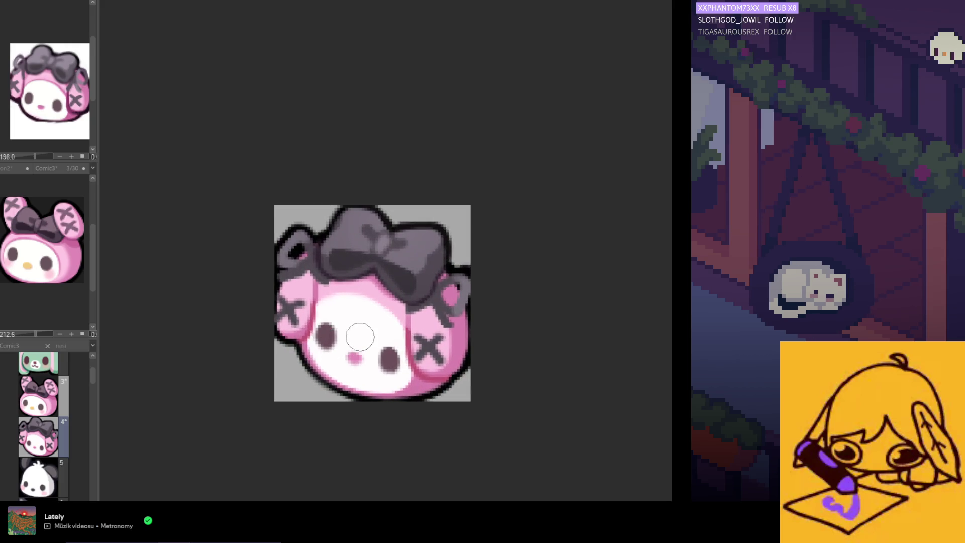
scroll(334, 329, "up", 1)
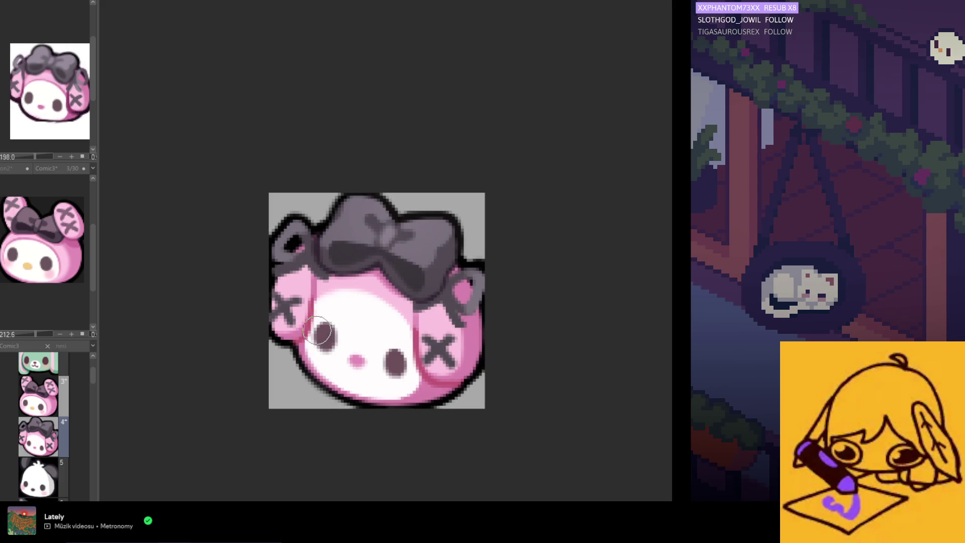
scroll(318, 331, "down", 2)
scroll(347, 347, "up", 1)
scroll(347, 347, "up", 1)
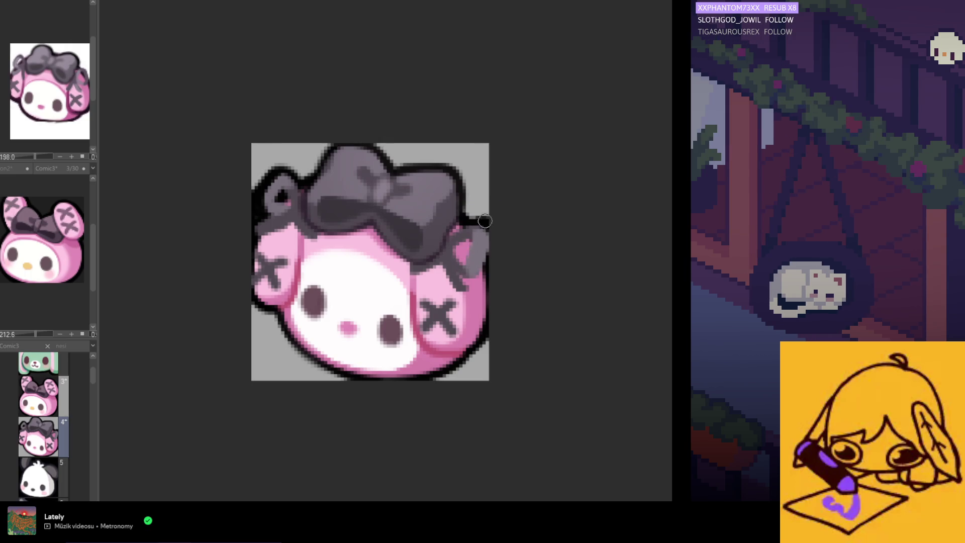
key("h")
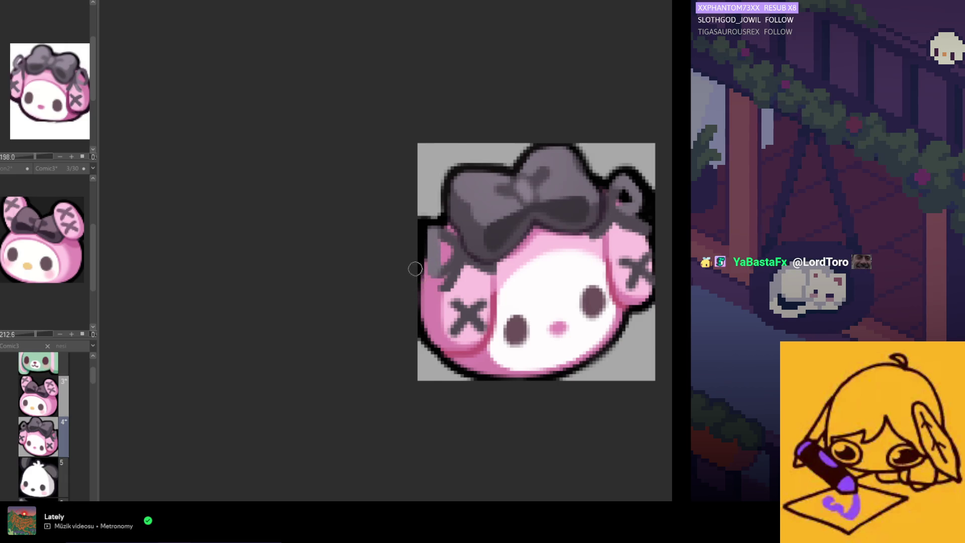
Touch up the right ear's light edge and dark outline, checking with the mirrored view
key("h")
scroll(355, 260, "down", 1)
scroll(355, 259, "down", 2)
scroll(362, 261, "up", 1)
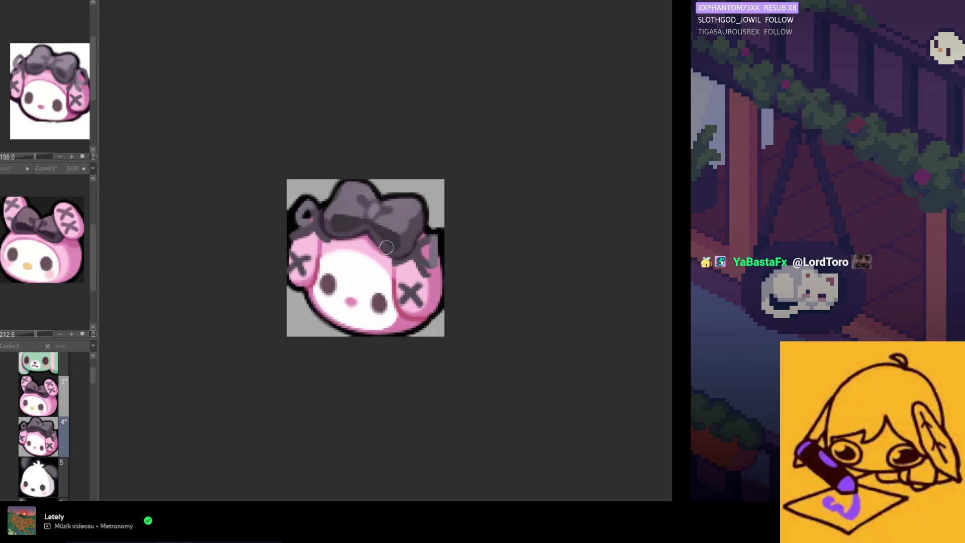
scroll(439, 259, "up", 2)
scroll(446, 265, "up", 1)
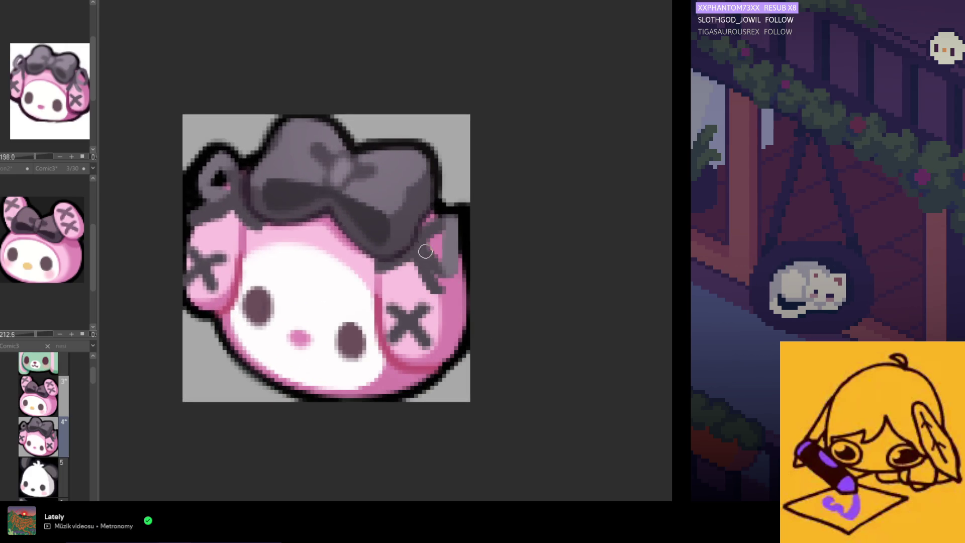
left_click_drag(436, 260, 450, 279)
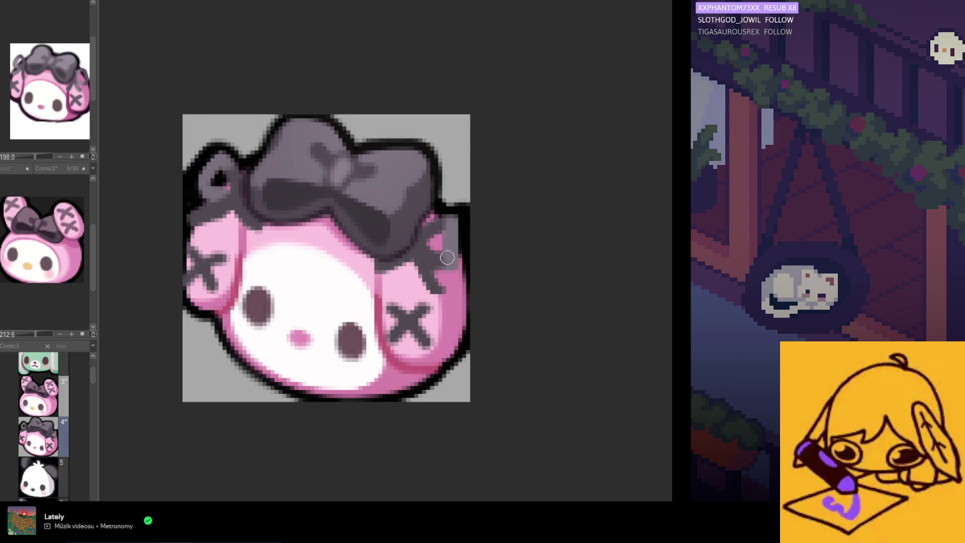
scroll(451, 260, "down", 2)
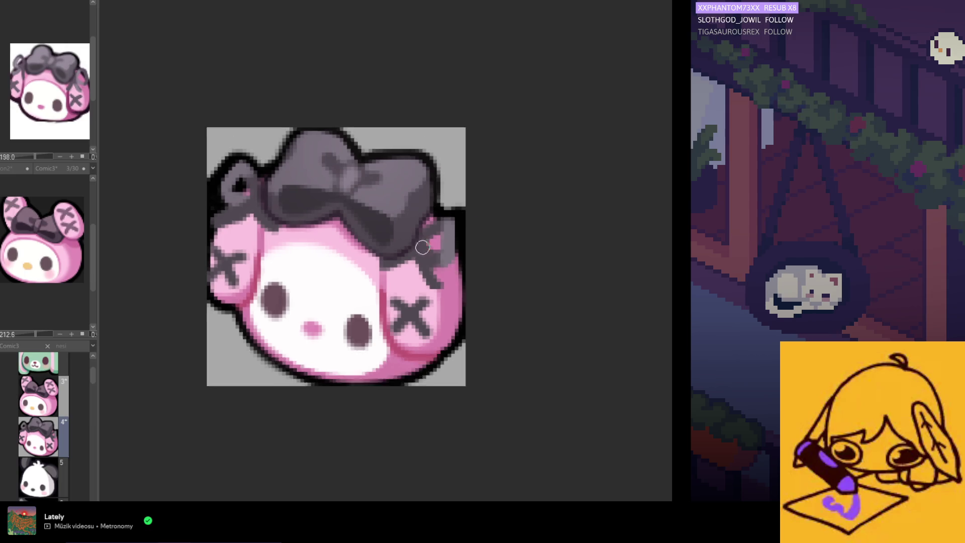
scroll(452, 260, "down", 2)
scroll(436, 257, "up", 3)
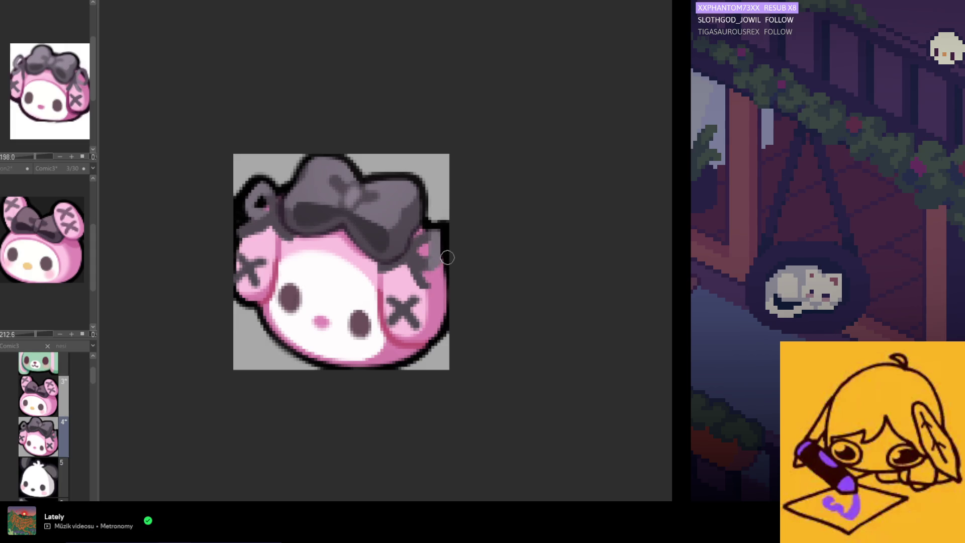
scroll(456, 291, "down", 2)
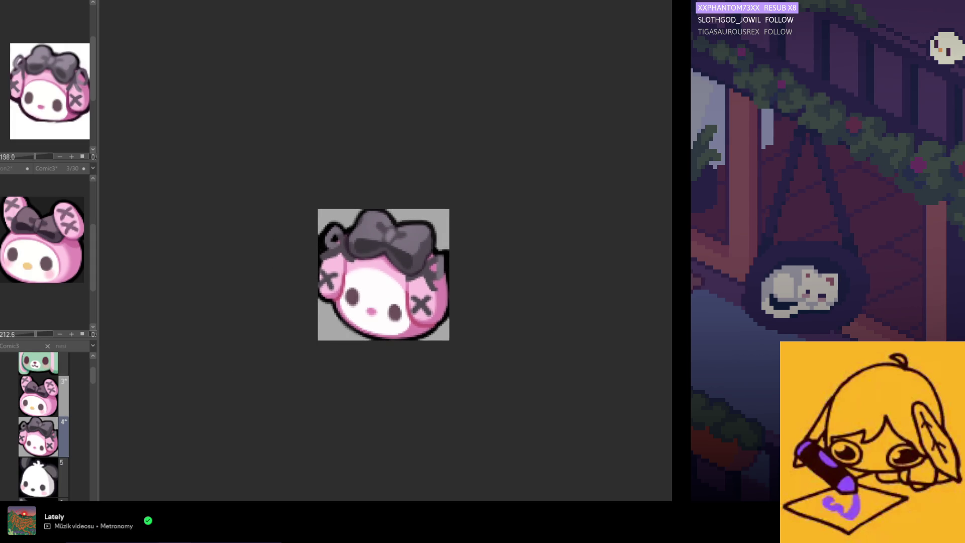
scroll(314, 243, "up", 2)
scroll(315, 243, "up", 1)
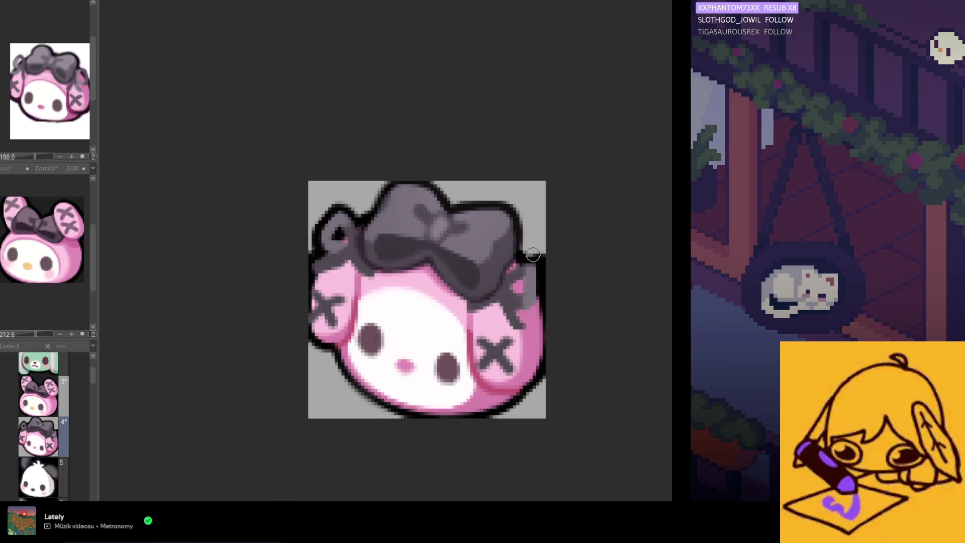
left_click_drag(536, 274, 543, 257)
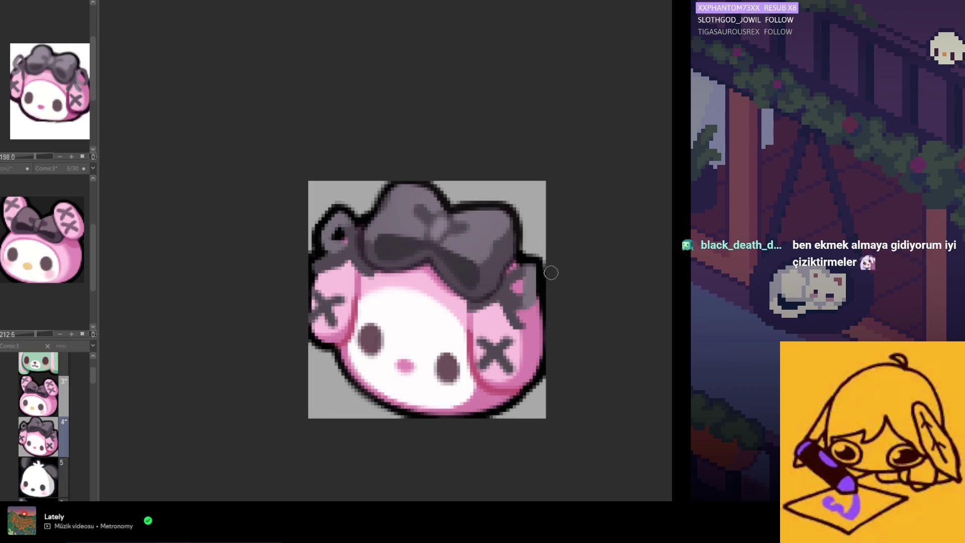
scroll(557, 302, "down", 1)
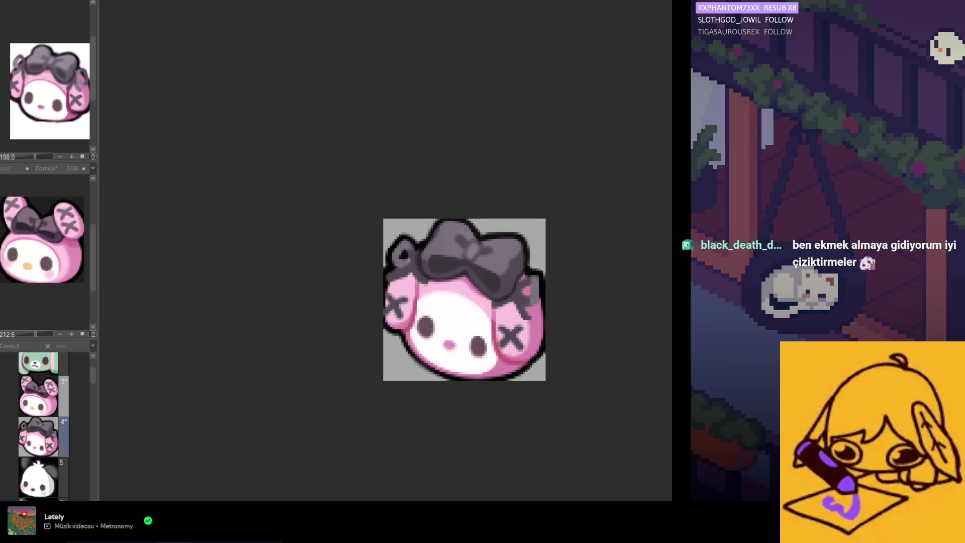
scroll(544, 312, "up", 1)
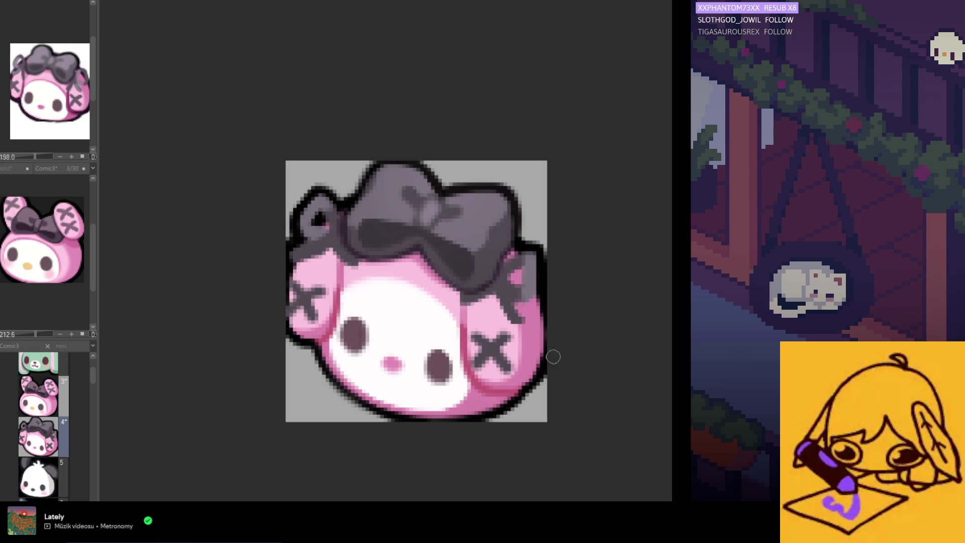
scroll(553, 357, "down", 3)
key("h")
scroll(381, 346, "up", 2)
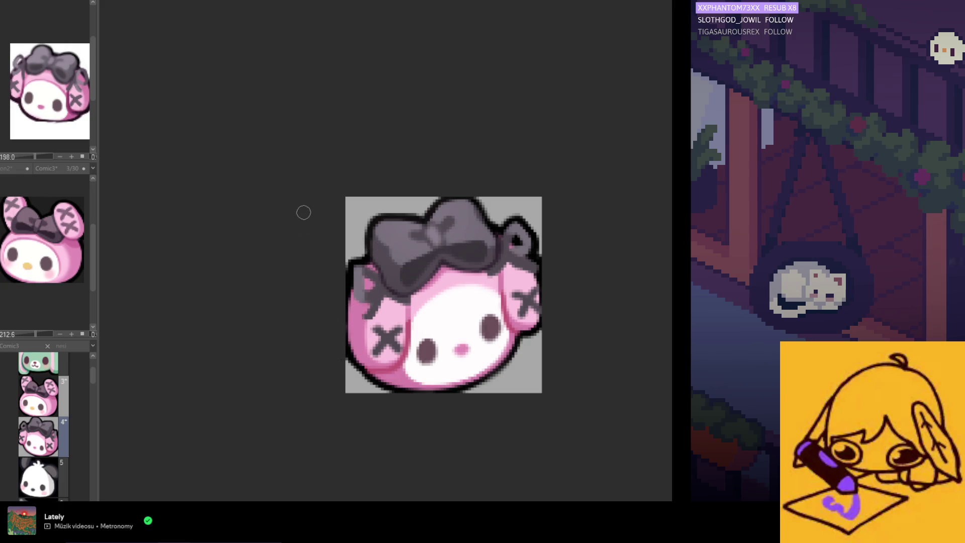
scroll(345, 263, "down", 3)
scroll(410, 330, "down", 2)
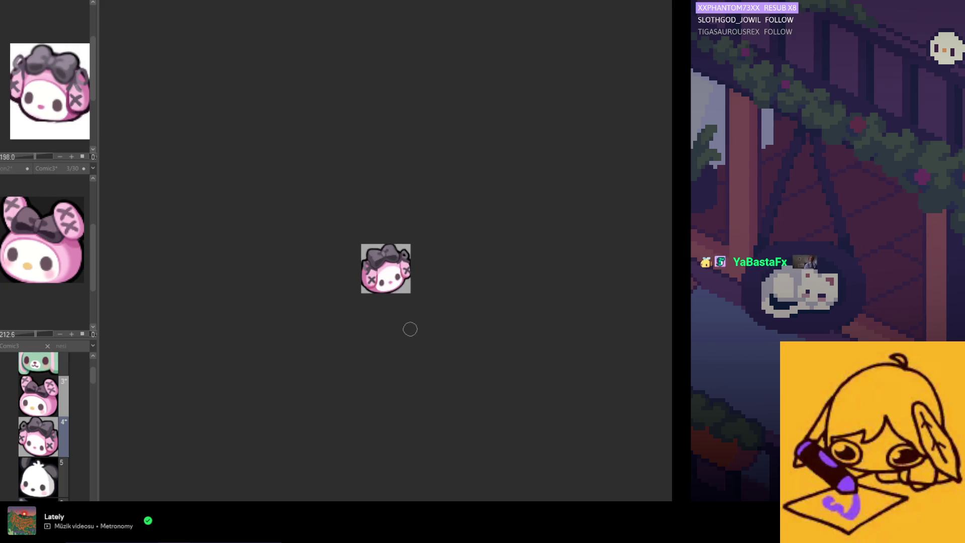
scroll(410, 330, "left", 3)
scroll(550, 288, "up", 1)
scroll(528, 277, "up", 1)
scroll(516, 261, "up", 1)
scroll(520, 268, "up", 1)
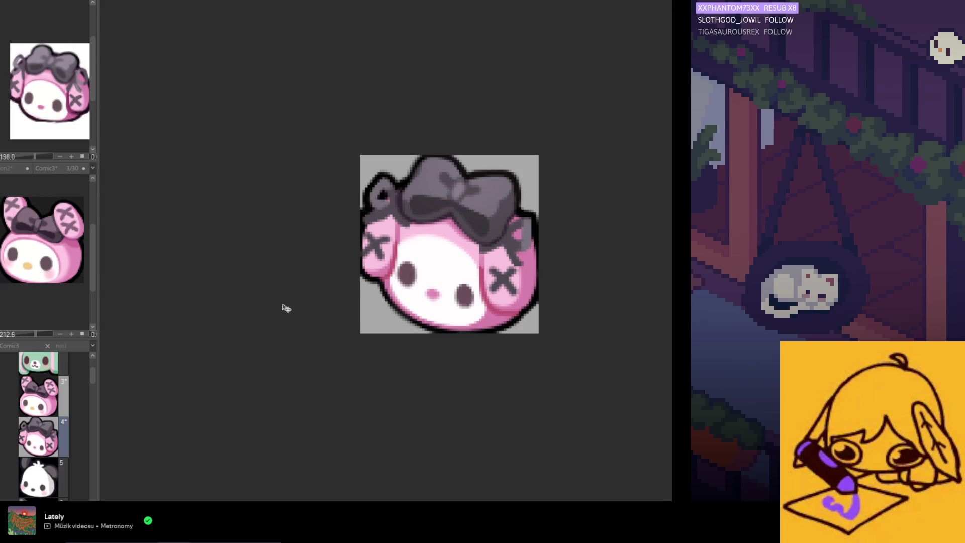
scroll(279, 313, "down", 2)
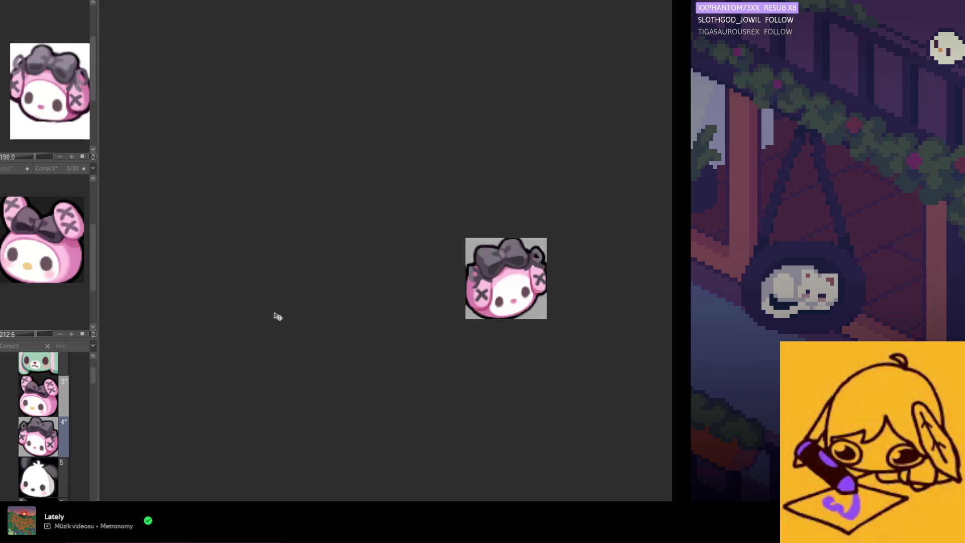
scroll(442, 317, "up", 2)
scroll(524, 326, "down", 1)
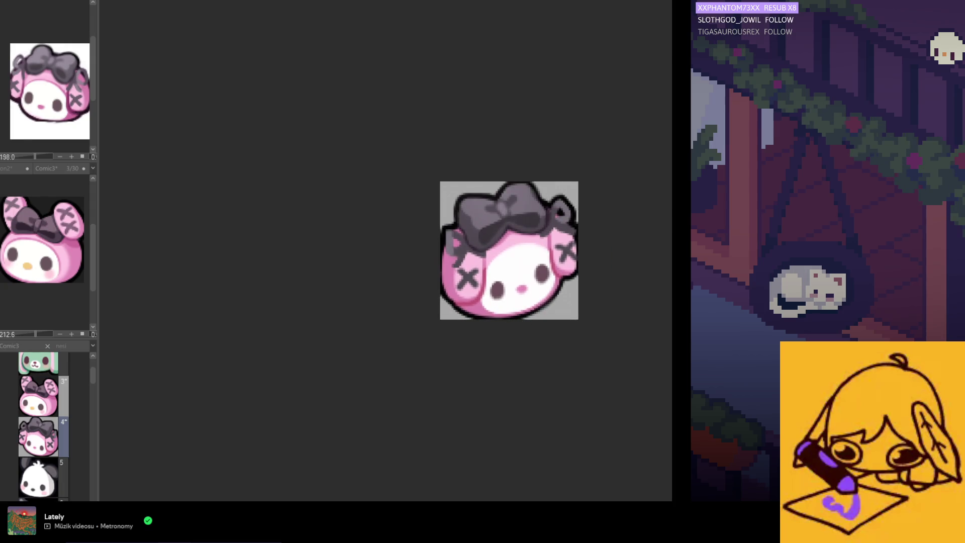
scroll(484, 281, "up", 2)
Lasso-select the left cheek area with its X mark
left_click_drag(468, 226, 491, 306)
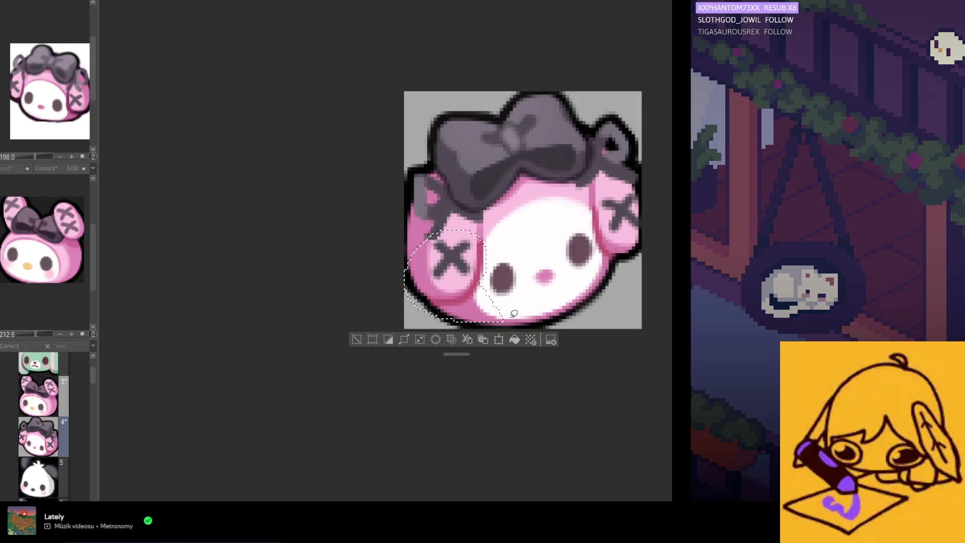
Transform the selected left cheek patch, confirm it, and deselect
left_click(498, 337)
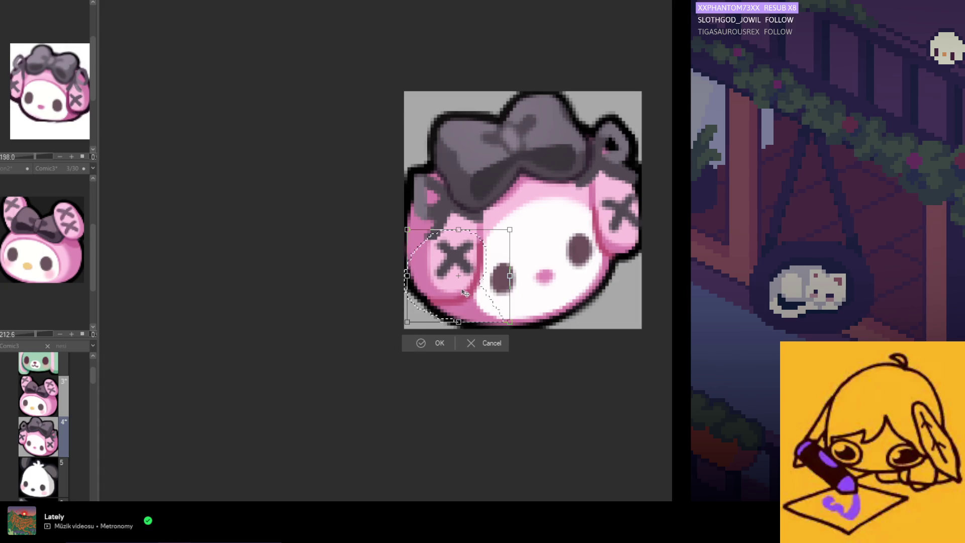
scroll(464, 302, "down", 1)
scroll(460, 325, "down", 1)
left_click(452, 341)
key("ctrl+d")
scroll(442, 366, "down", 1)
scroll(438, 369, "up", 2)
scroll(437, 369, "up", 1)
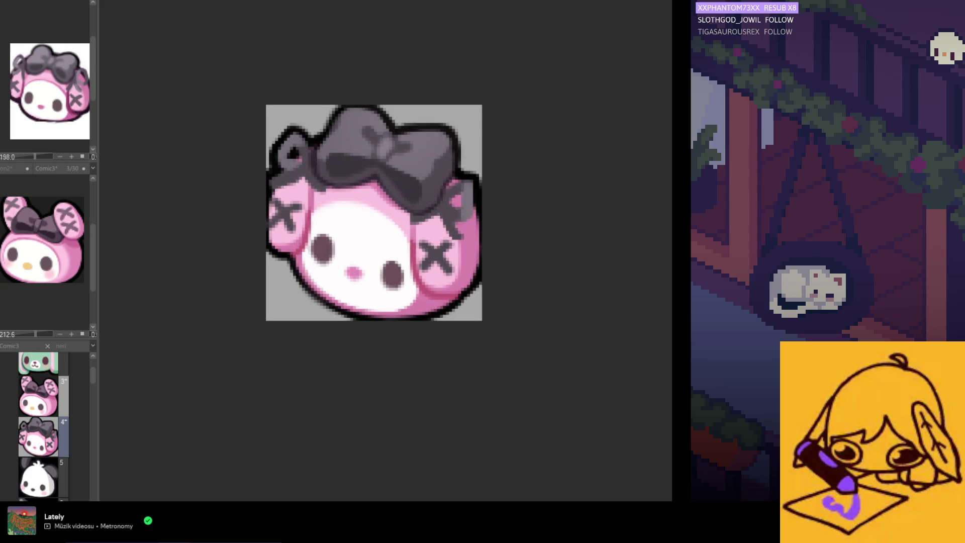
scroll(434, 255, "up", 1)
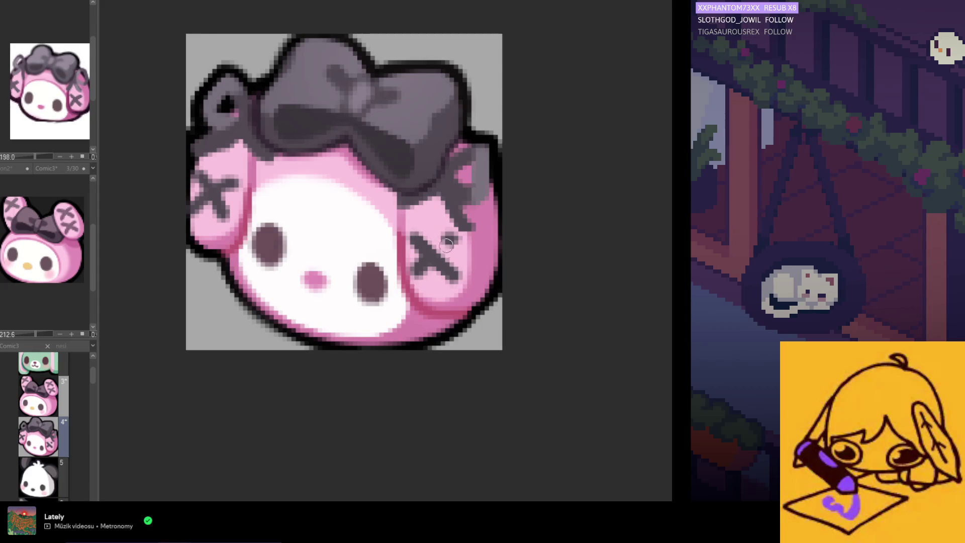
Sample a colour and paint out the light smudge, checking in the mirrored view
left_click(437, 258, "alt")
left_click_drag(449, 235, 447, 239)
key("h")
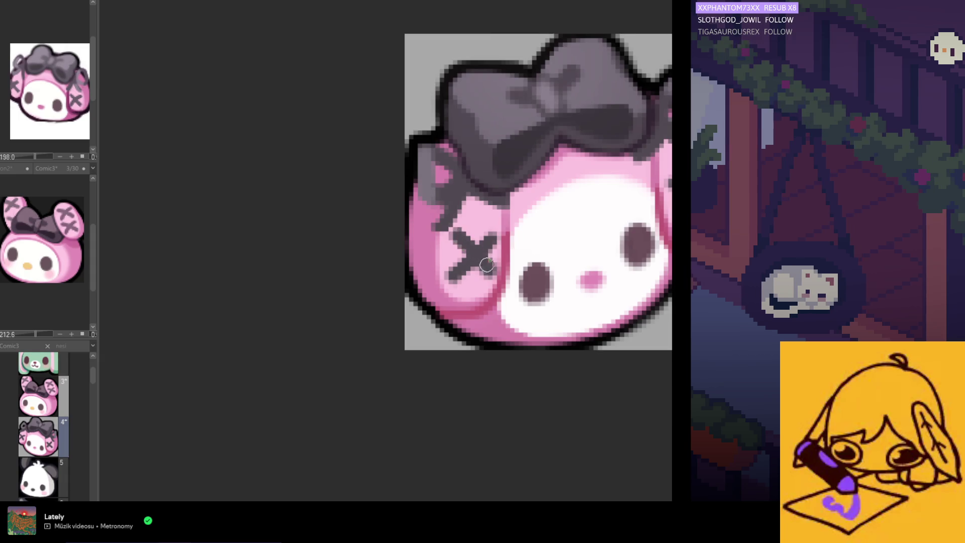
key("h")
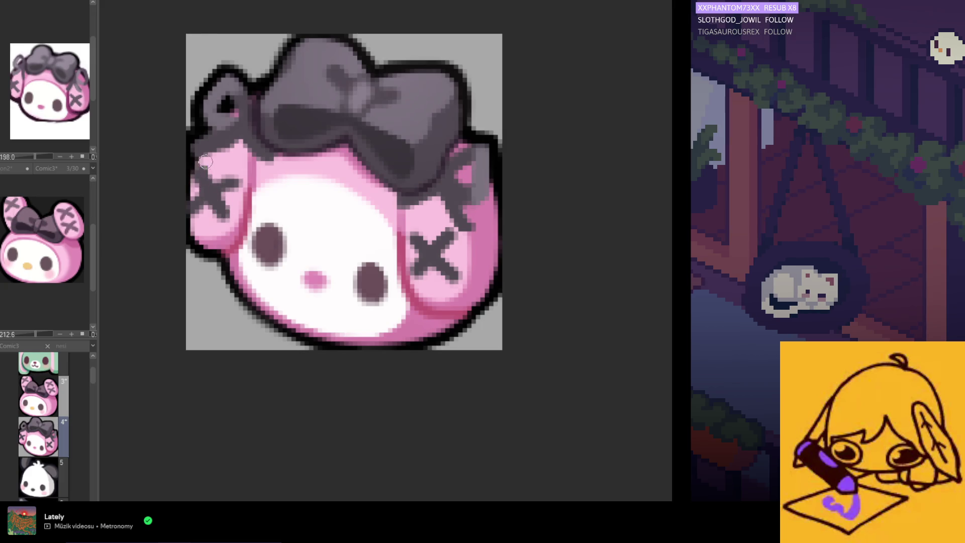
Cover the left ear's X stitch with pink, undoing one misplaced stroke
left_click_drag(203, 174, 244, 193)
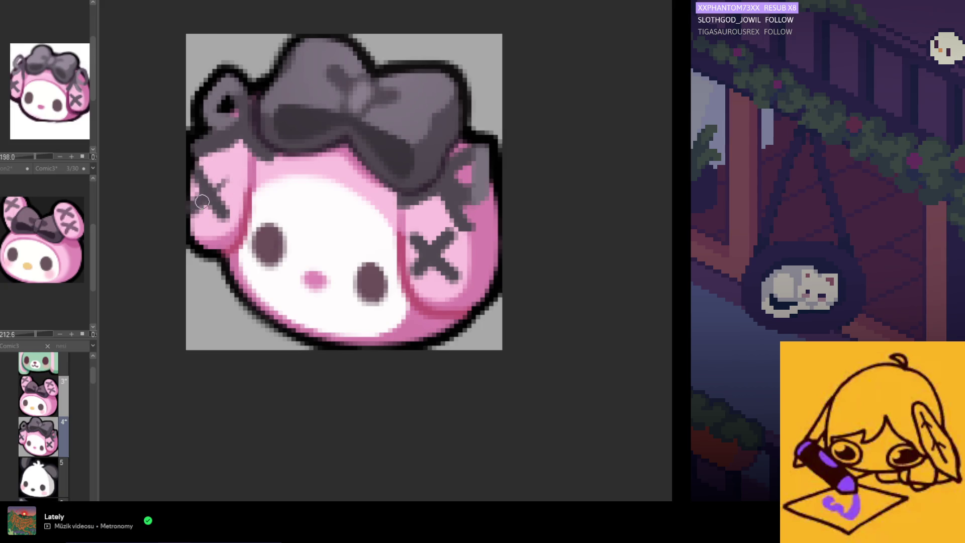
key("ctrl+z")
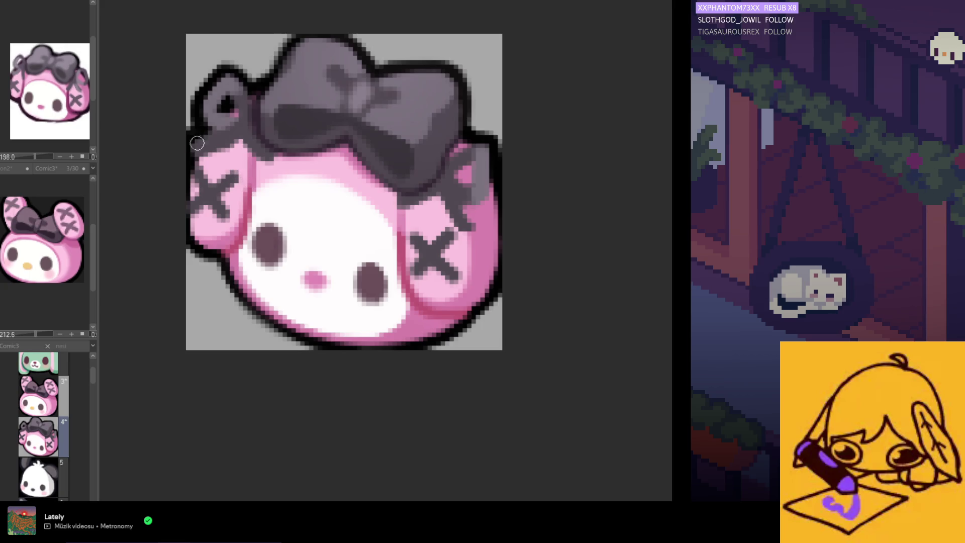
scroll(192, 256, "down", 2)
scroll(195, 283, "down", 1)
scroll(184, 201, "up", 1)
scroll(189, 226, "up", 1)
scroll(183, 226, "up", 1)
scroll(290, 269, "up", 1)
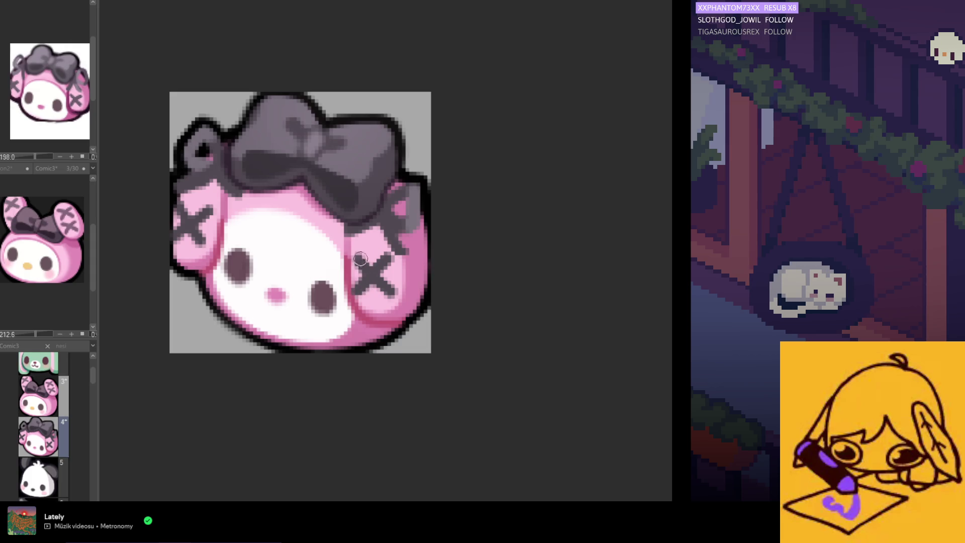
scroll(242, 216, "down", 2)
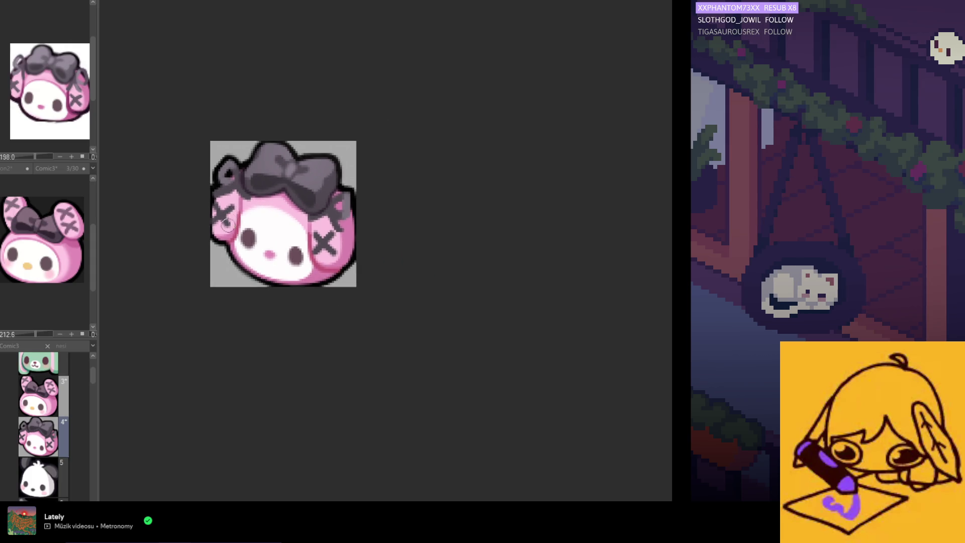
scroll(228, 225, "down", 1)
scroll(142, 198, "up", 1)
left_click_drag(222, 207, 219, 225)
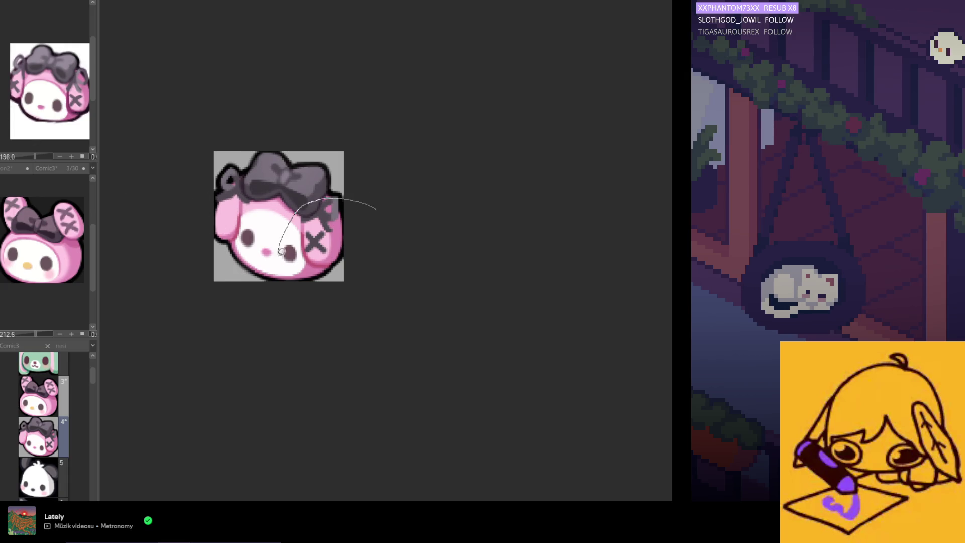
Copy the right cheek with its X, mirror it, and place it as the left cheek
left_click_drag(280, 253, 301, 280)
key("ctrl+c")
key("ctrl+v")
key("ctrl+t")
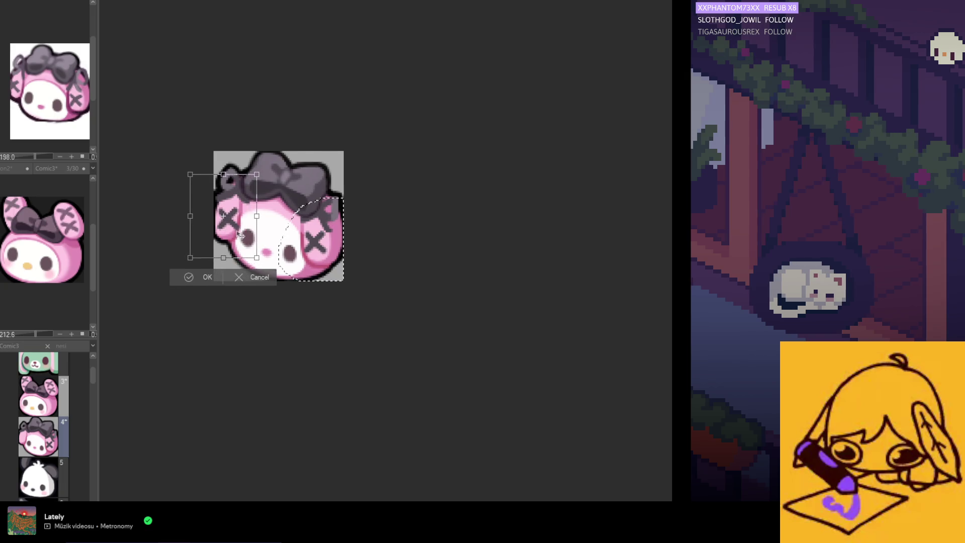
left_click_drag(227, 227, 243, 232)
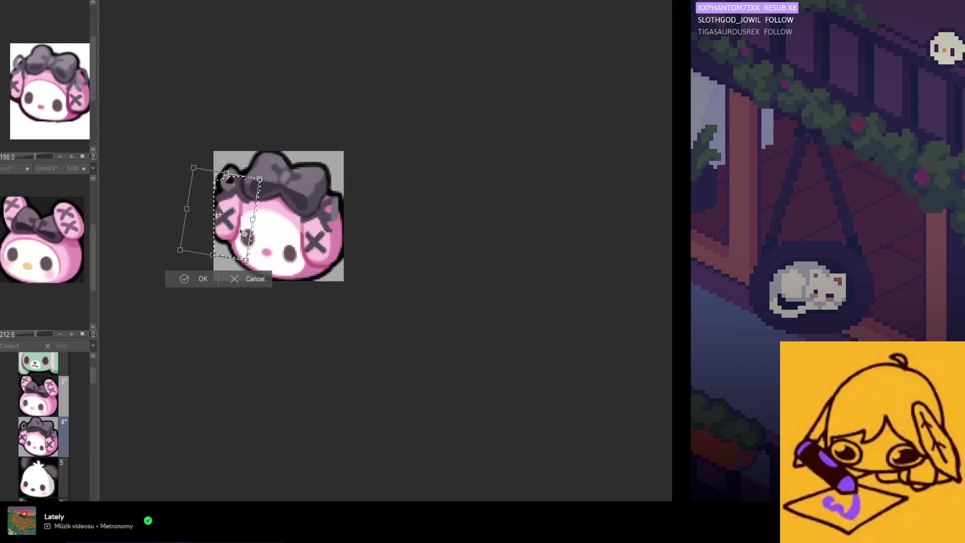
left_click_drag(227, 175, 229, 178)
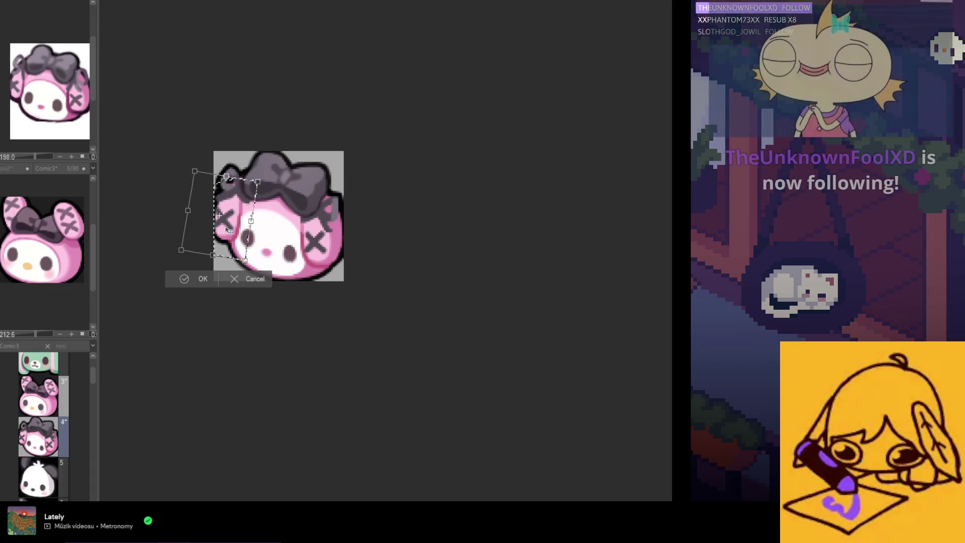
left_click(215, 278)
scroll(208, 305, "down", 1)
scroll(231, 324, "down", 1)
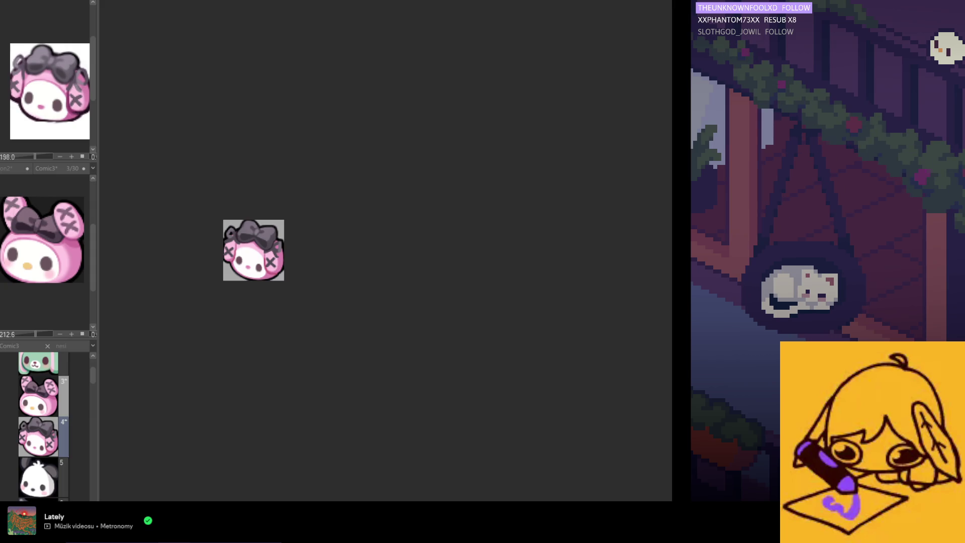
scroll(286, 270, "up", 3)
scroll(273, 259, "up", 1)
scroll(291, 252, "up", 1)
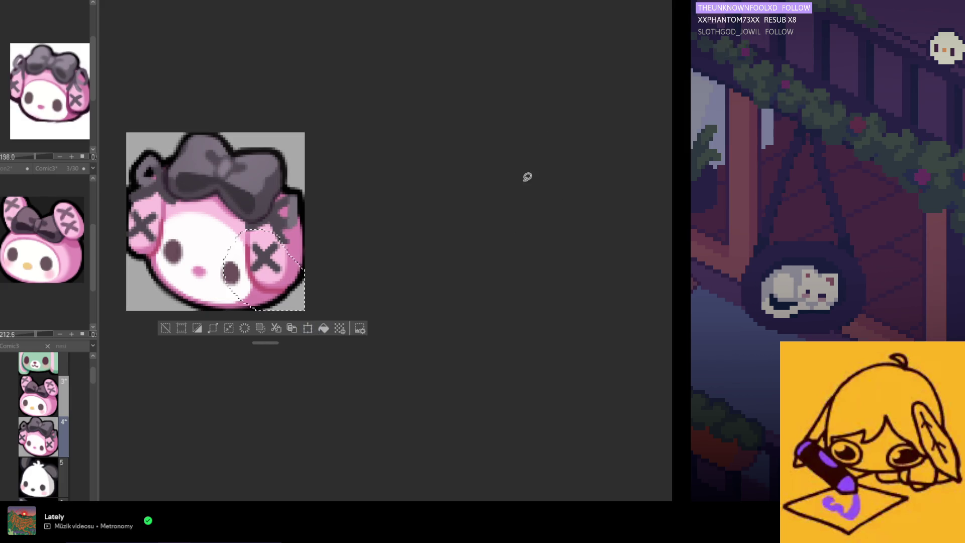
Nudge the selected right cheek and its X down a few pixels and confirm
left_click(308, 328)
left_click_drag(291, 294, 295, 293)
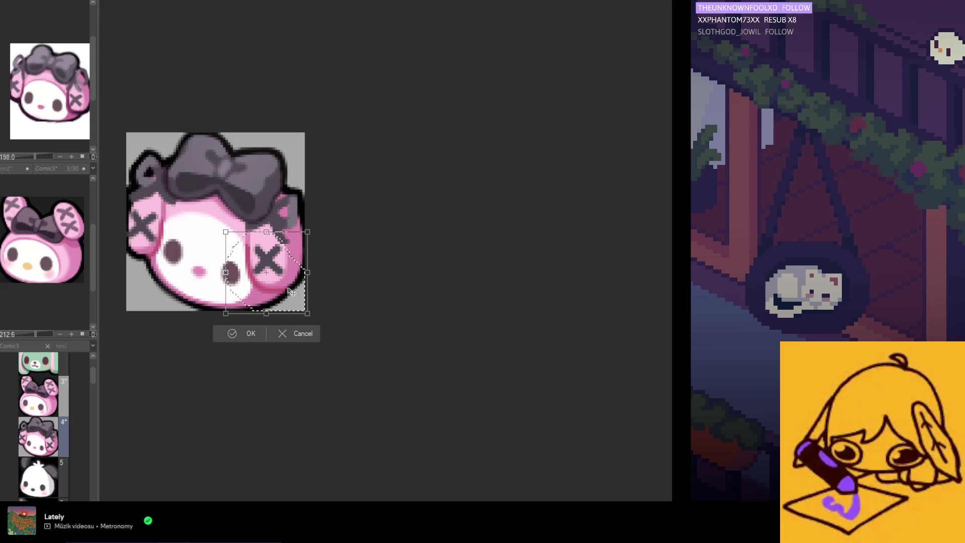
left_click(253, 337)
scroll(264, 346, "down", 2)
scroll(263, 334, "down", 1)
scroll(198, 267, "down", 1)
scroll(219, 294, "up", 1)
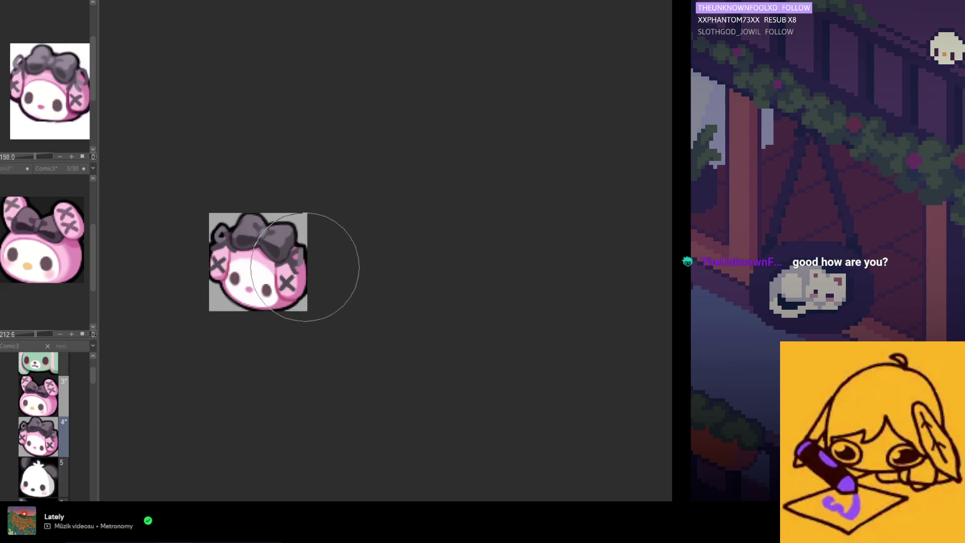
scroll(263, 254, "up", 2)
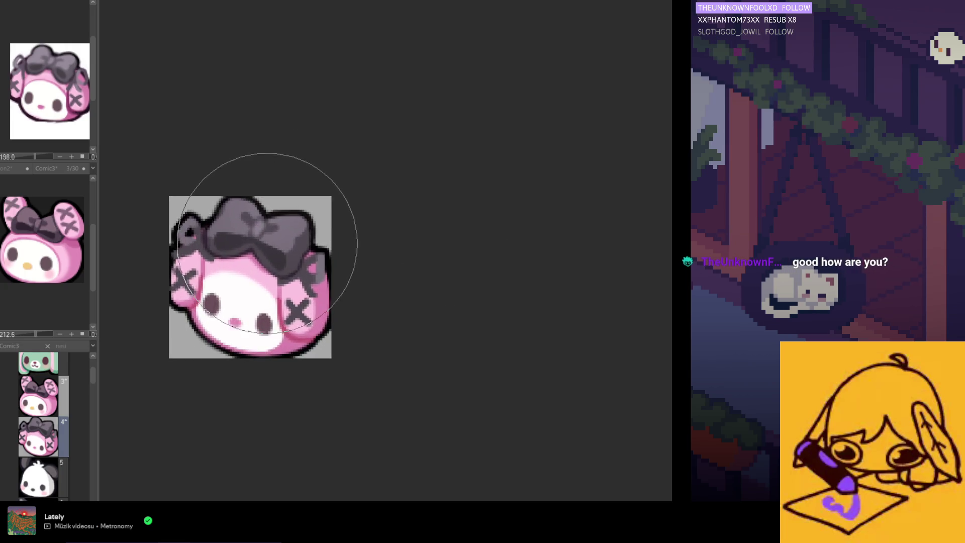
scroll(249, 234, "up", 1)
scroll(236, 219, "down", 1)
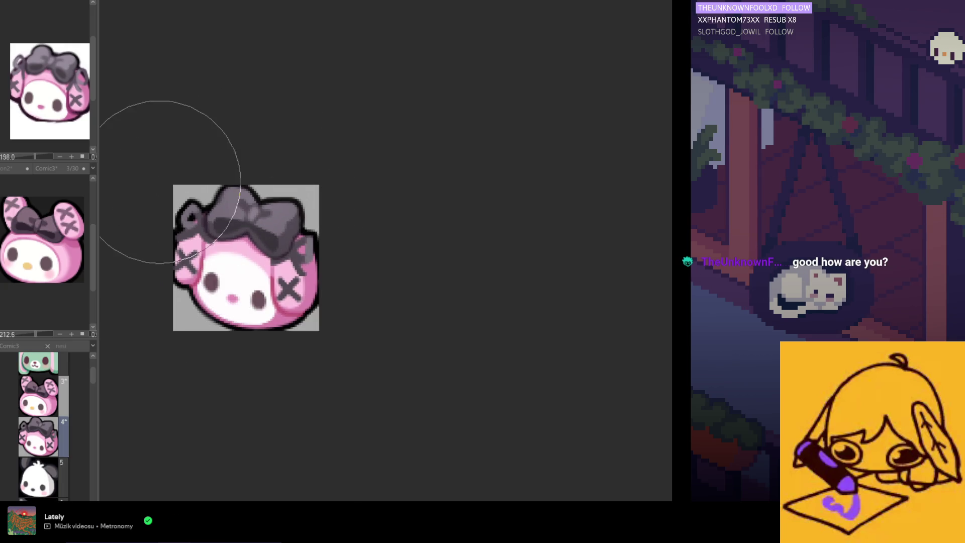
scroll(156, 283, "up", 1)
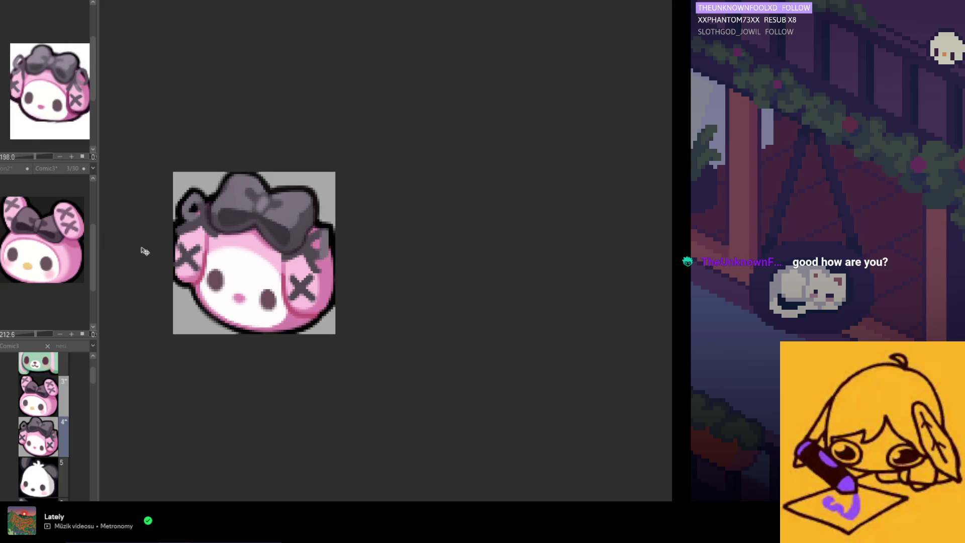
scroll(142, 254, "down", 1)
scroll(117, 283, "down", 2)
scroll(110, 295, "left", 3)
scroll(110, 296, "right", 3)
scroll(209, 321, "up", 1)
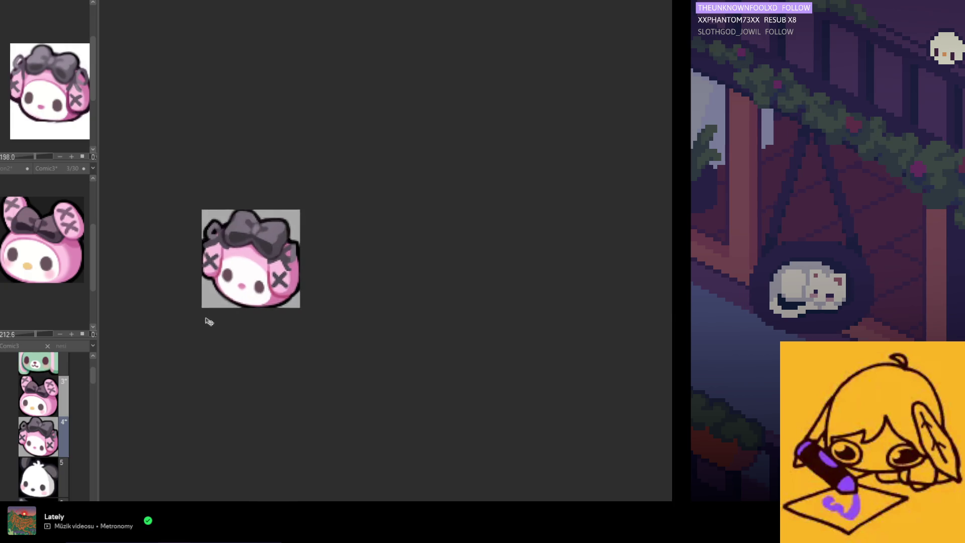
scroll(209, 321, "up", 1)
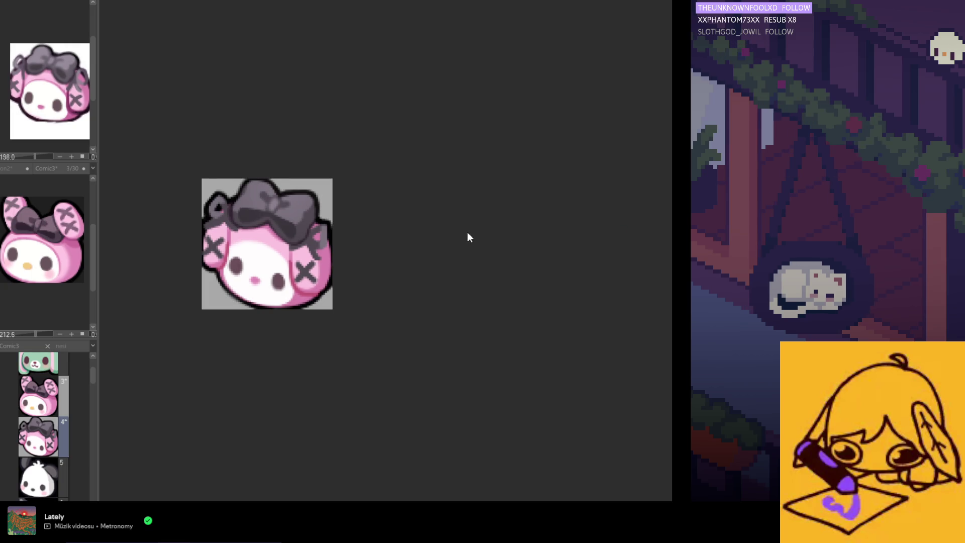
scroll(471, 240, "down", 1)
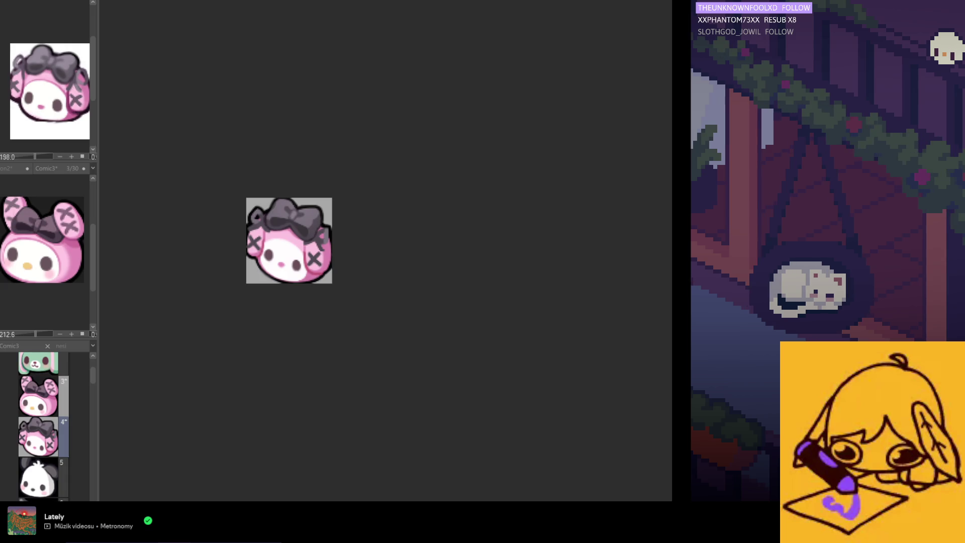
scroll(453, 234, "up", 2)
scroll(340, 222, "up", 2)
scroll(225, 212, "up", 2)
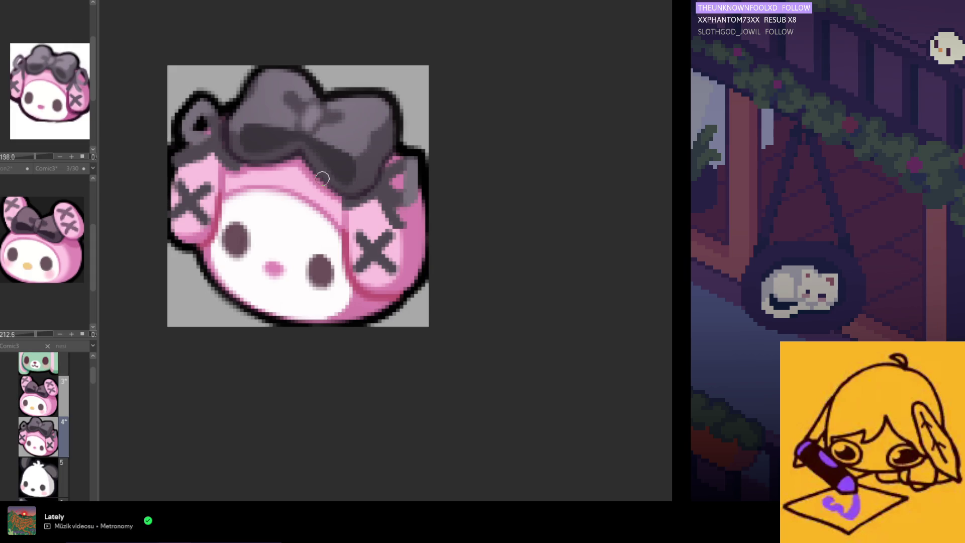
mouse_move(333, 142)
left_mouse_down()
mouse_move(309, 158)
mouse_move(354, 184)
left_mouse_up()
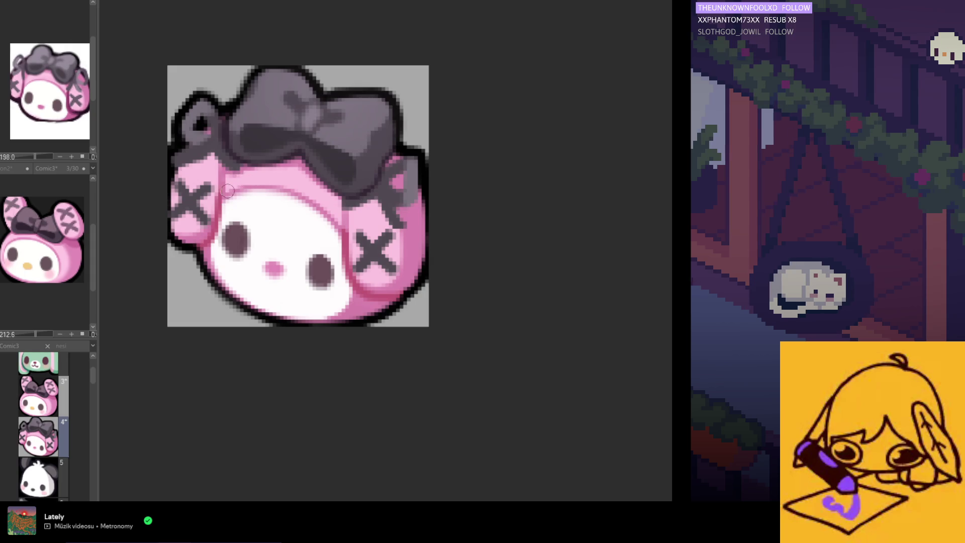
scroll(347, 262, "down", 5)
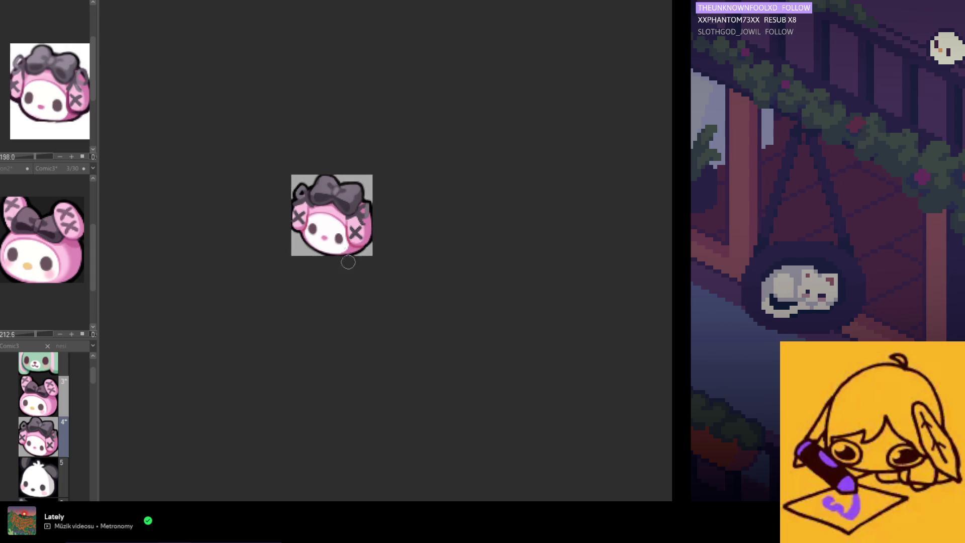
scroll(340, 281, "down", 1)
scroll(346, 260, "up", 2)
scroll(350, 240, "up", 1)
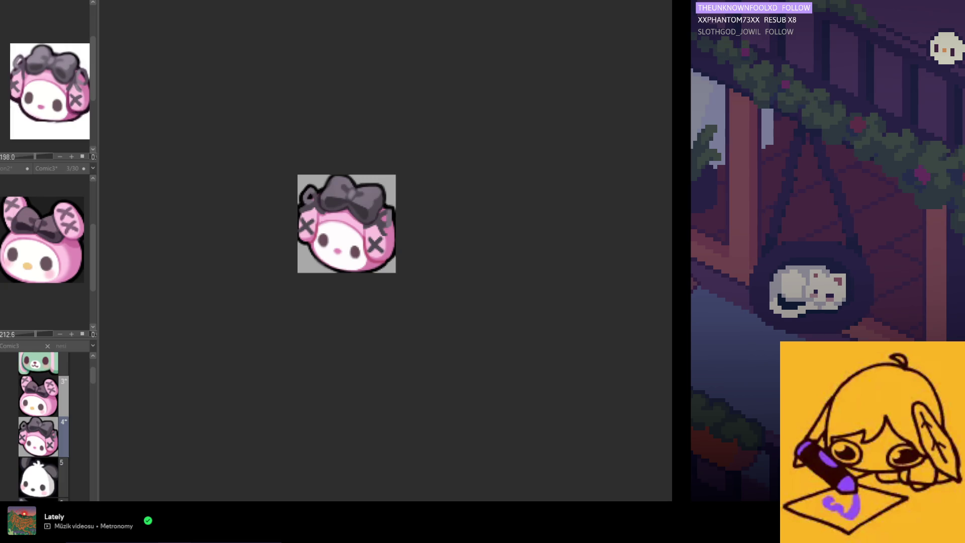
scroll(301, 247, "up", 1)
scroll(181, 203, "up", 2)
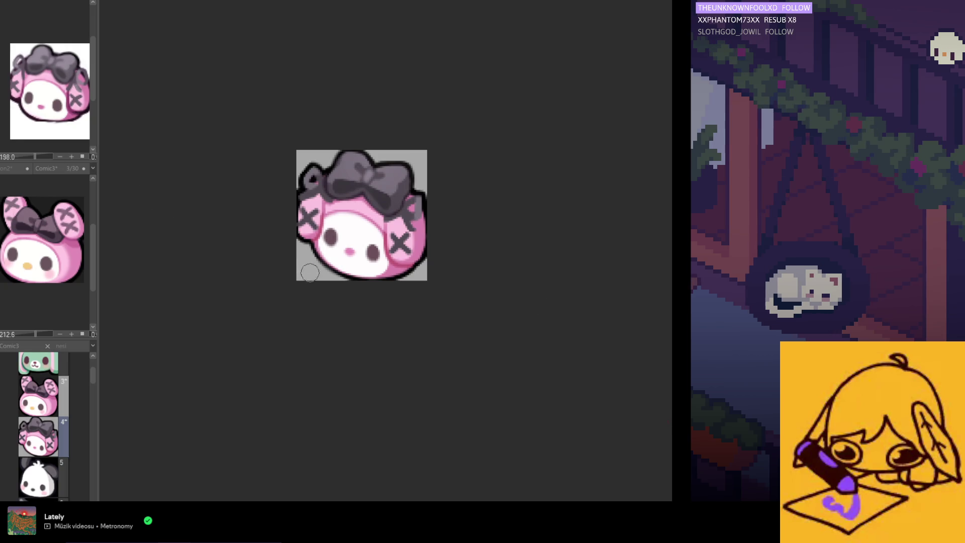
scroll(329, 234, "up", 2)
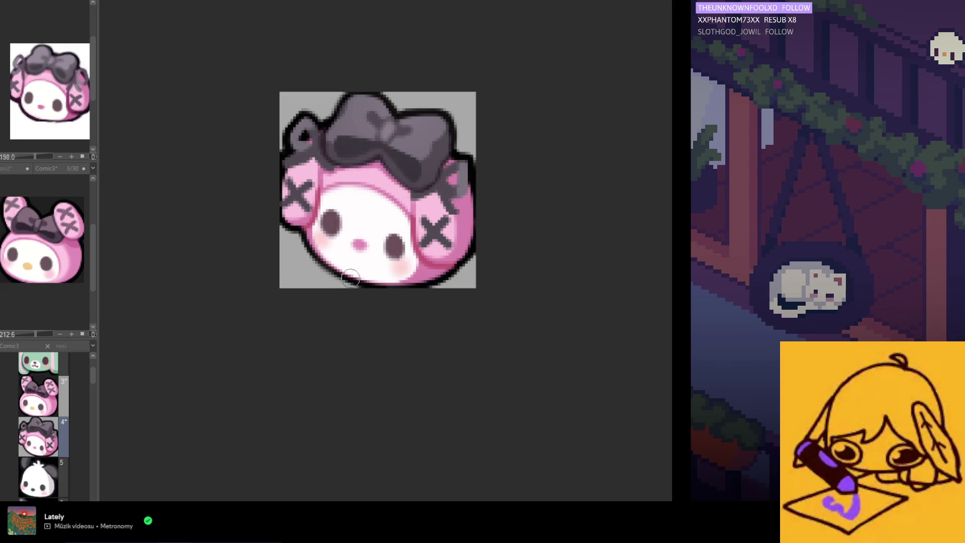
scroll(351, 278, "down", 4)
scroll(340, 294, "up", 2)
scroll(376, 271, "up", 2)
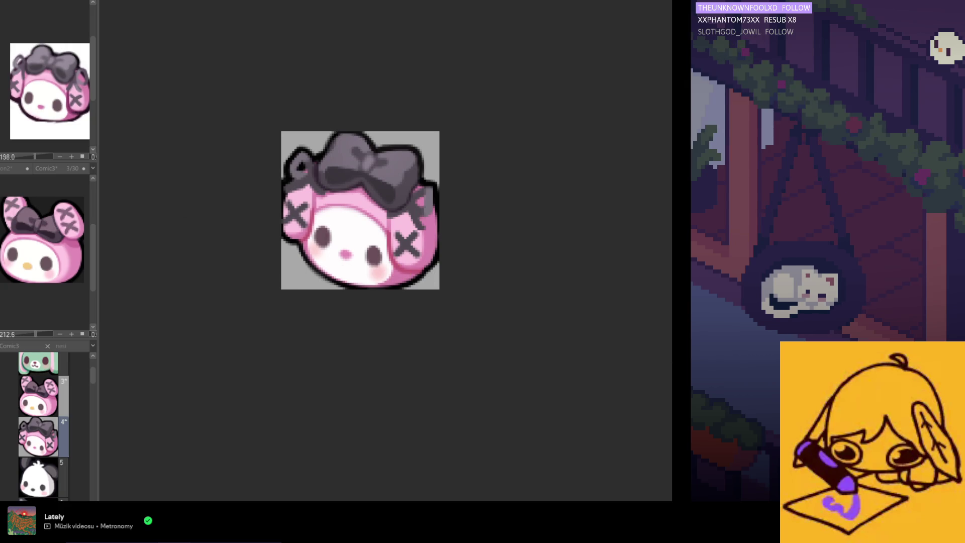
scroll(301, 251, "up", 1)
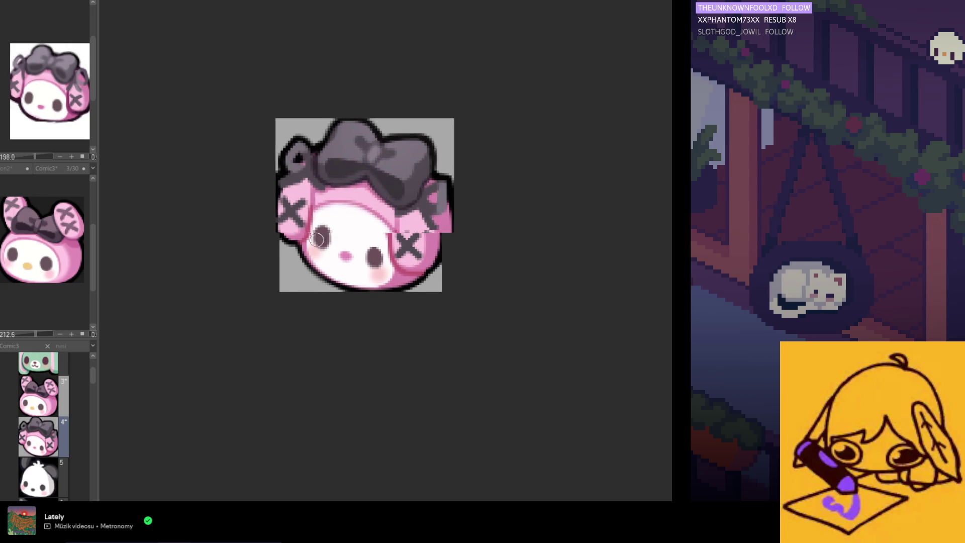
scroll(301, 250, "up", 1)
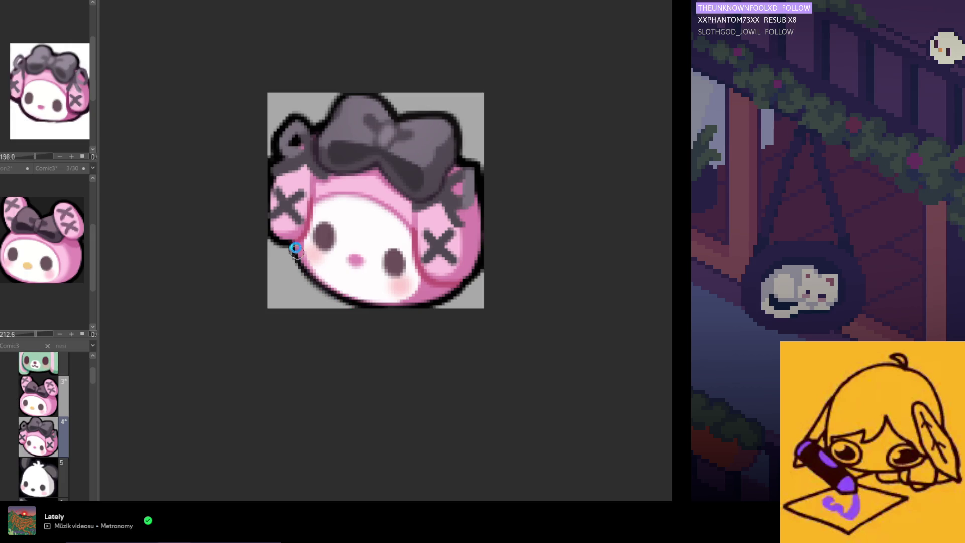
Lighten the dark chin outline, especially its lower-left part, undoing one stroke
left_click_drag(299, 265, 366, 299)
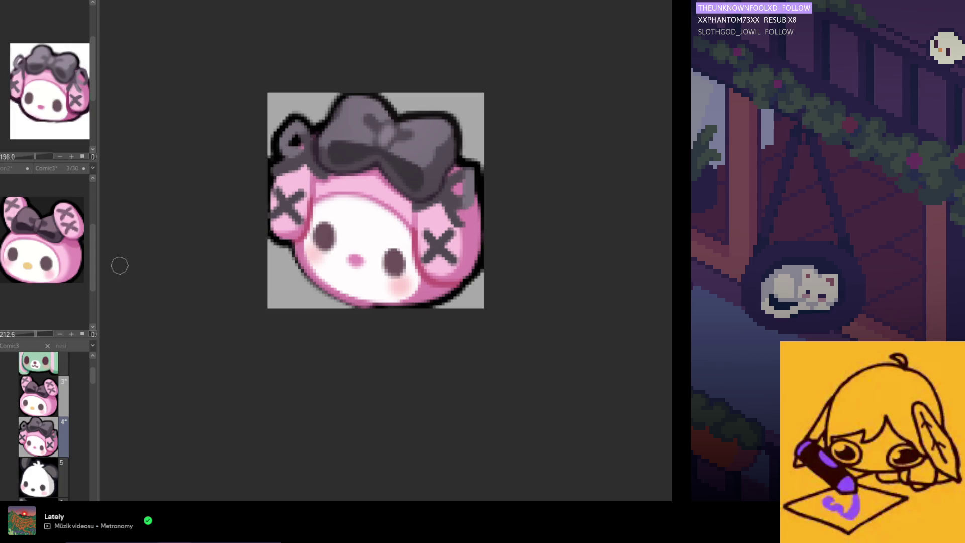
left_click_drag(300, 249, 379, 294)
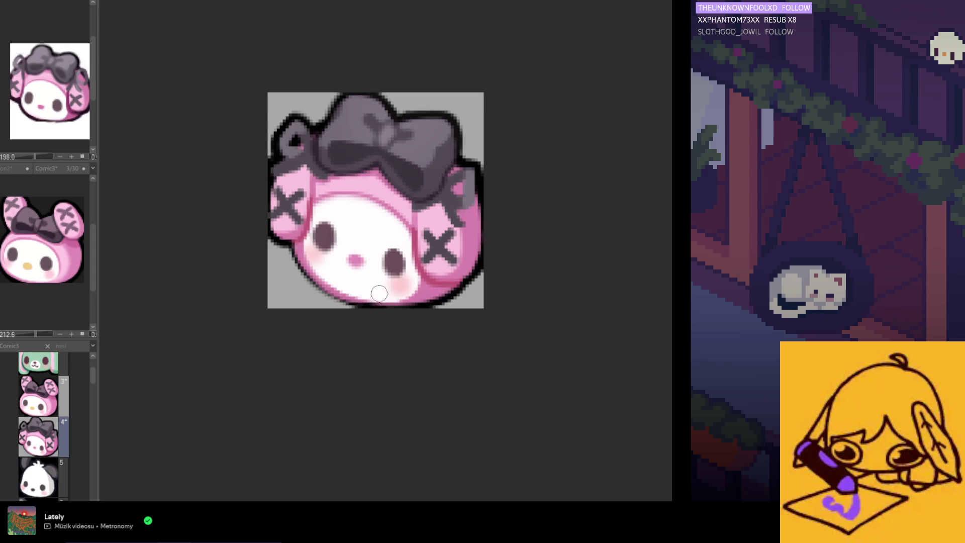
key("ctrl+z")
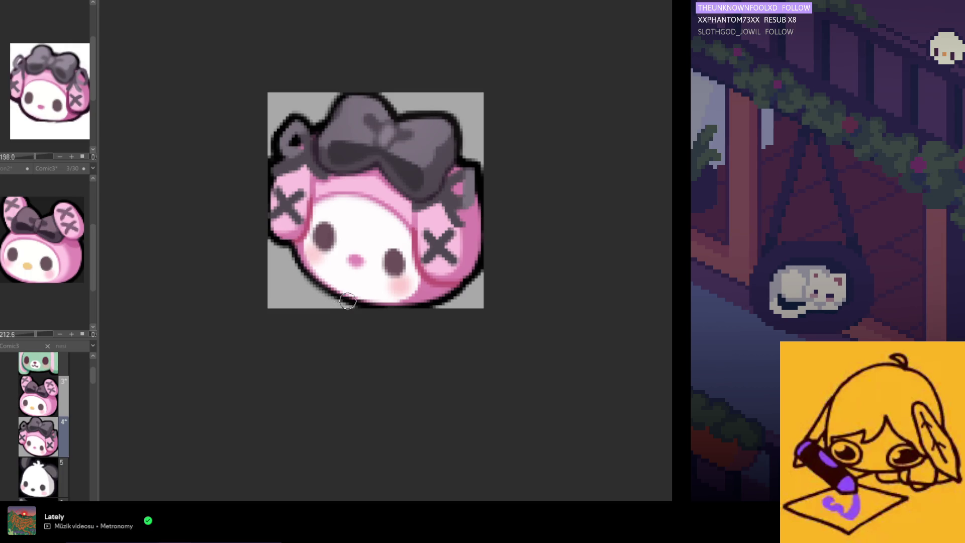
left_click_drag(317, 281, 404, 296)
key("ctrl+Tab")
key("ctrl+Tab")
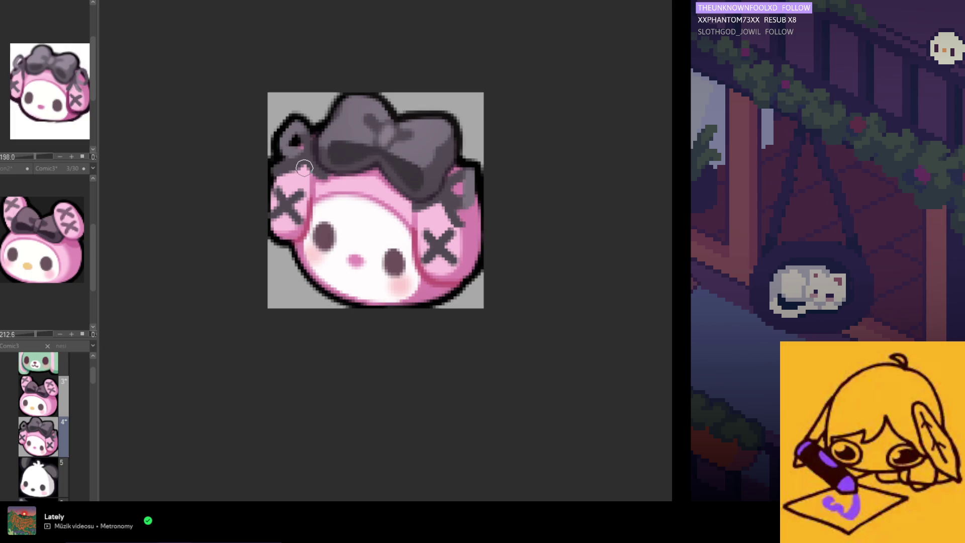
scroll(295, 159, "down", 3)
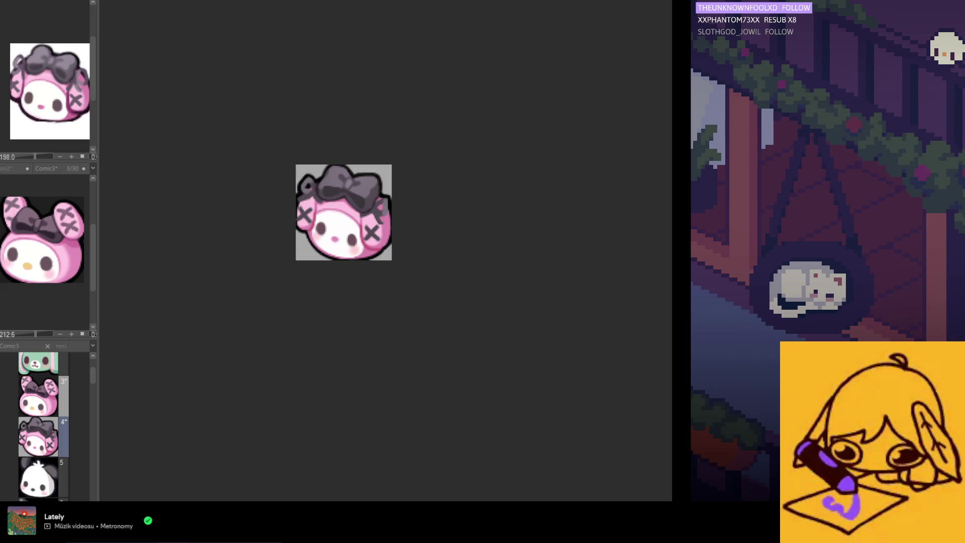
Zoom the emote down small and show a black background layer behind it
key("ctrl+minus")
key("h")
key("h")
key("ctrl+minus")
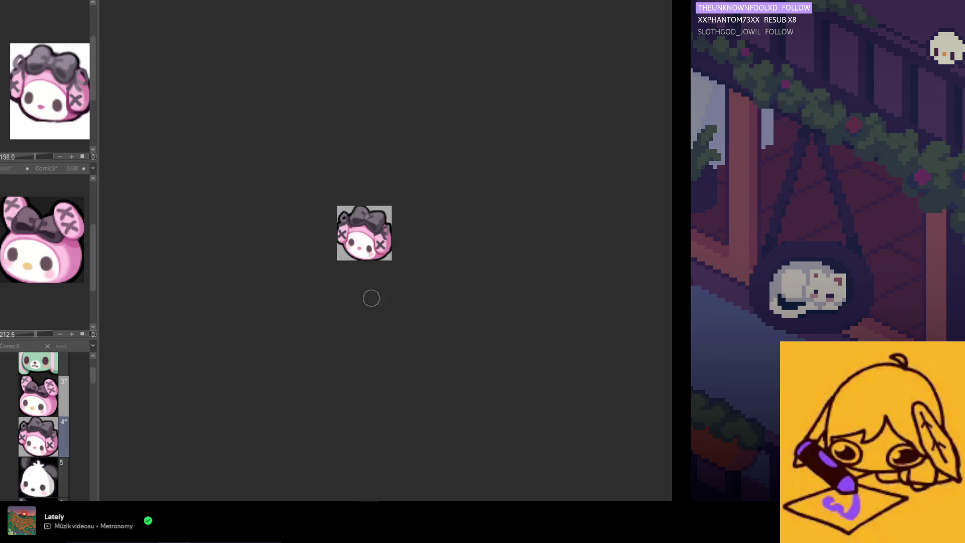
scroll(355, 280, "down", 1)
scroll(332, 224, "up", 1)
scroll(332, 225, "up", 1)
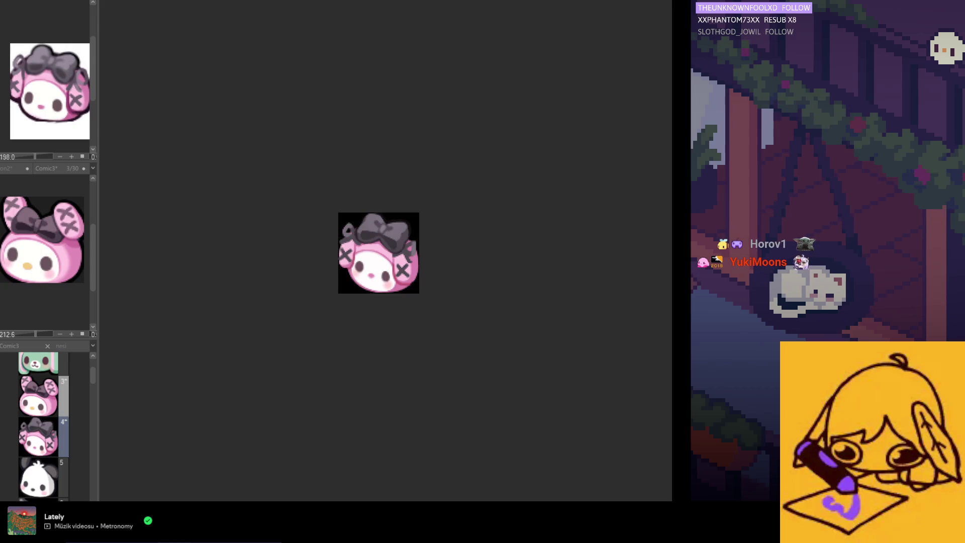
scroll(456, 296, "down", 2)
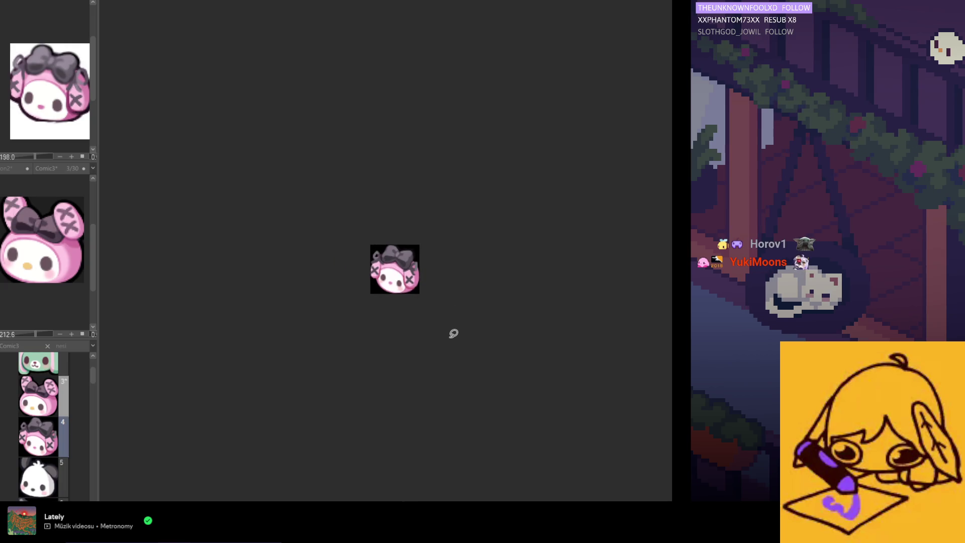
scroll(453, 332, "up", 1)
scroll(413, 295, "up", 2)
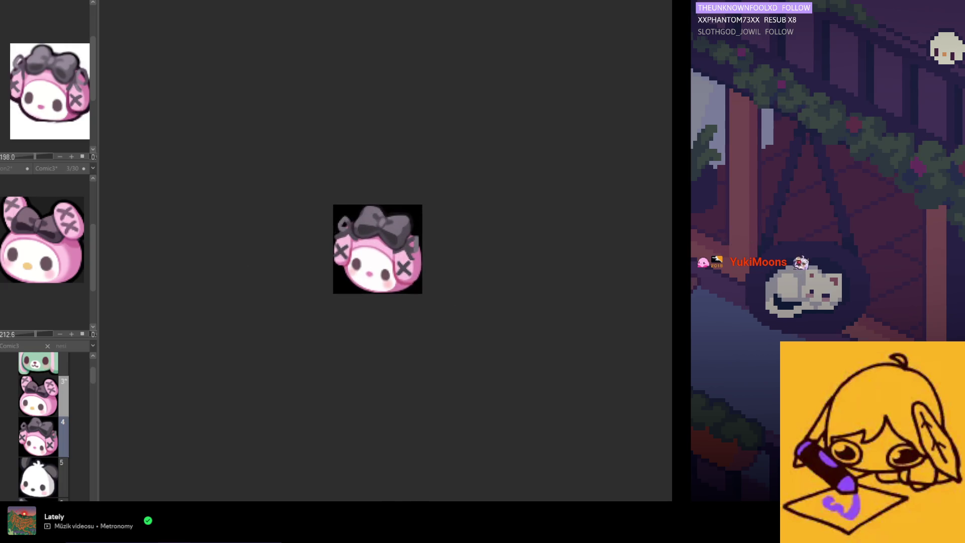
scroll(401, 264, "up", 2)
scroll(401, 263, "up", 1)
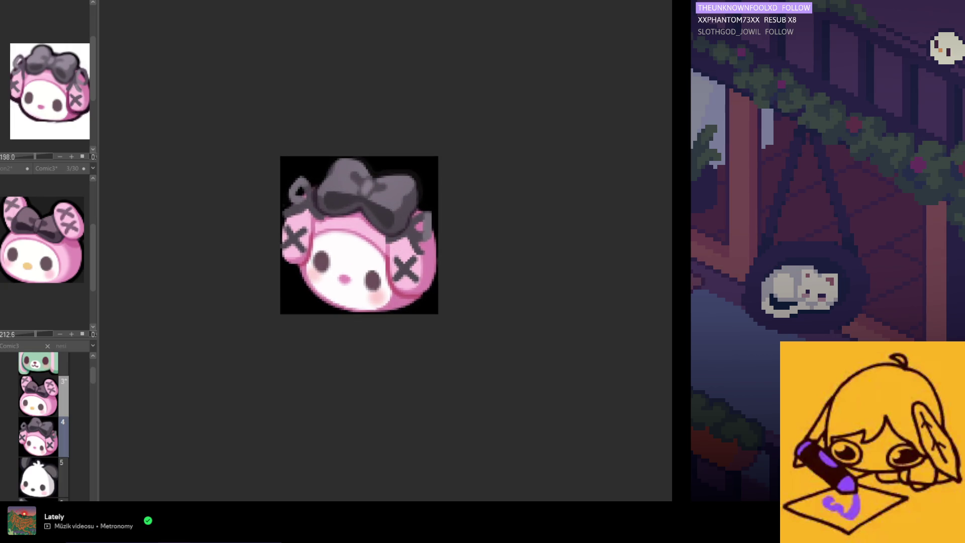
left_click(78, 239)
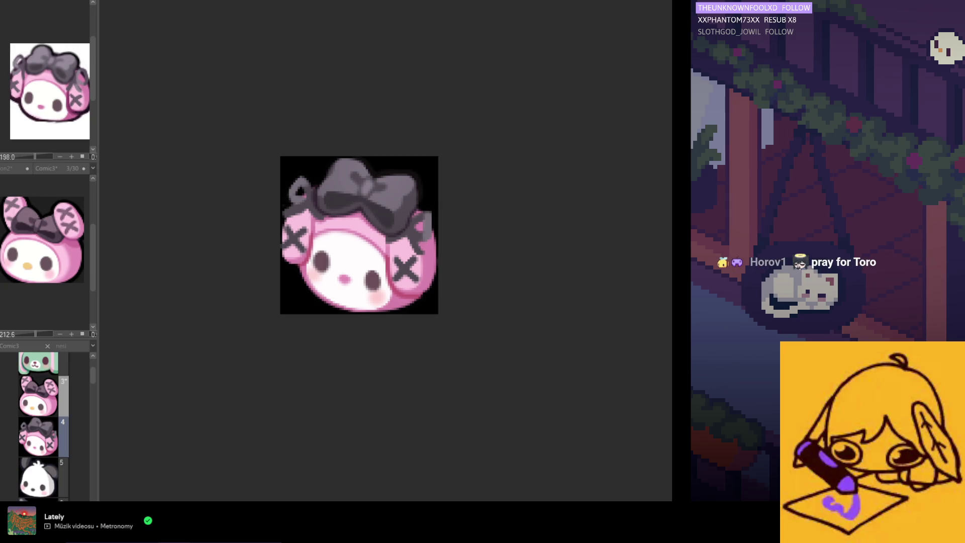
scroll(489, 273, "up", 1)
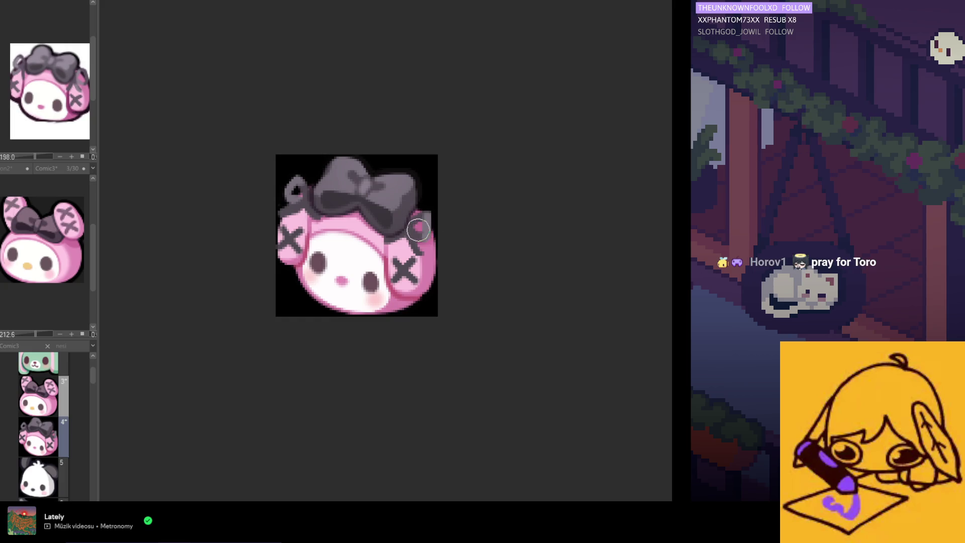
scroll(419, 230, "up", 1)
scroll(417, 239, "up", 2)
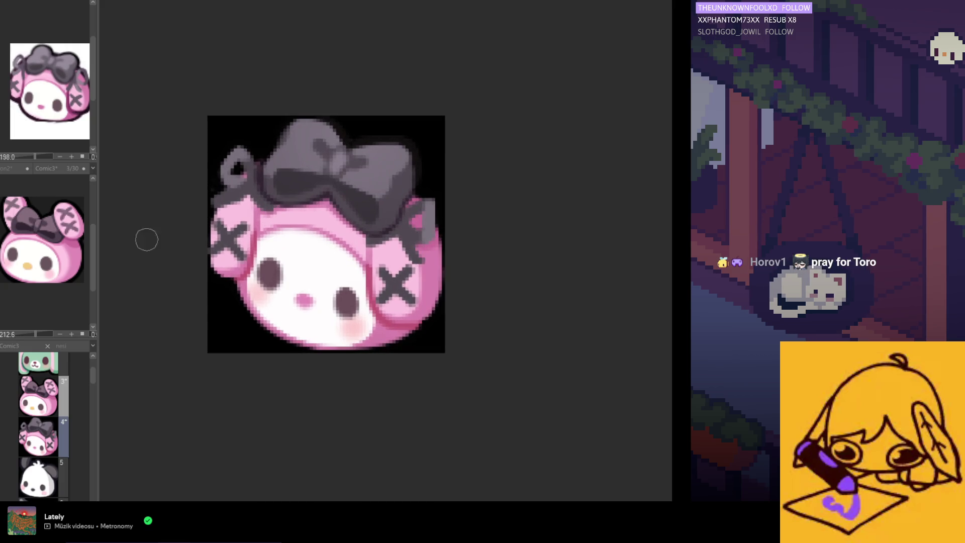
scroll(46, 241, "up", 2)
scroll(45, 241, "up", 2)
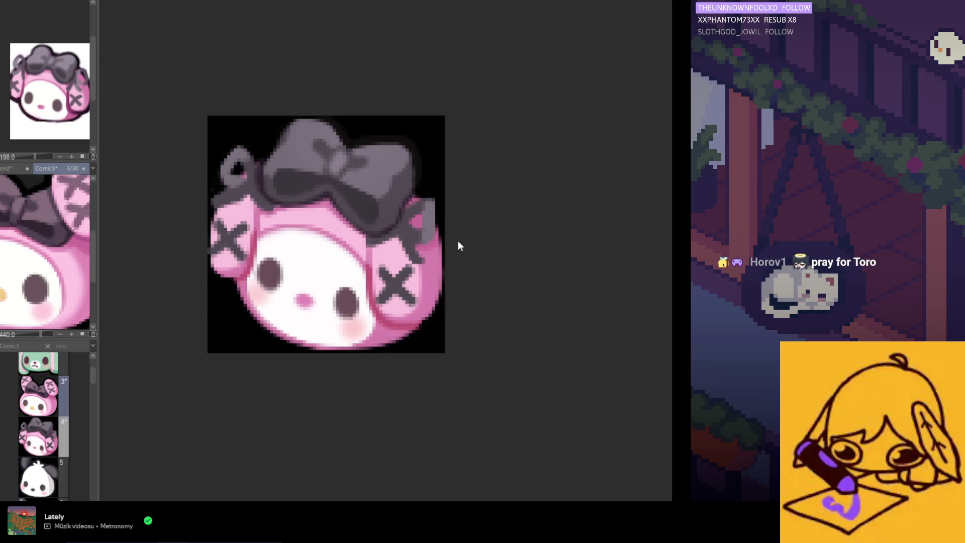
Paint pink over the dark patch on the right ear, sampling pinks from the face and cheek
left_click_drag(423, 216, 418, 242)
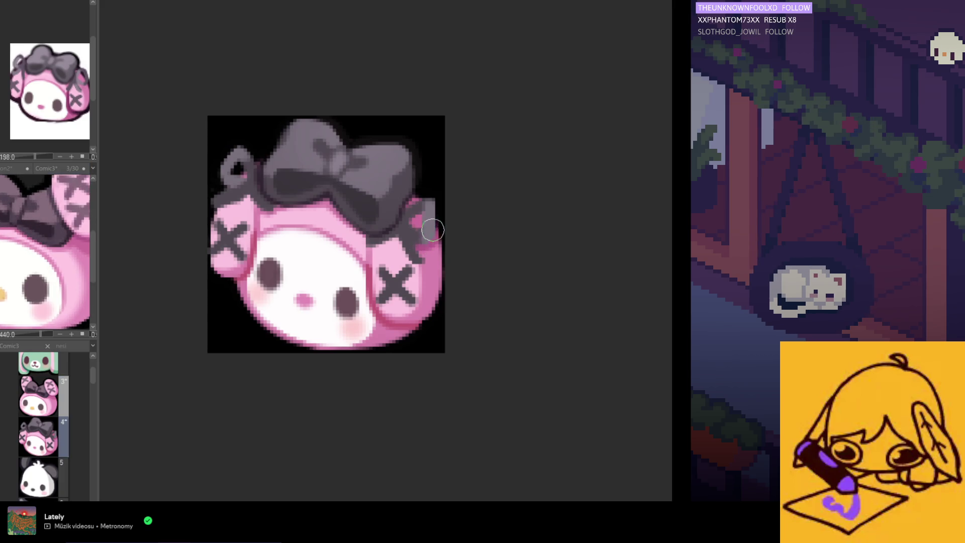
scroll(434, 235, "down", 2)
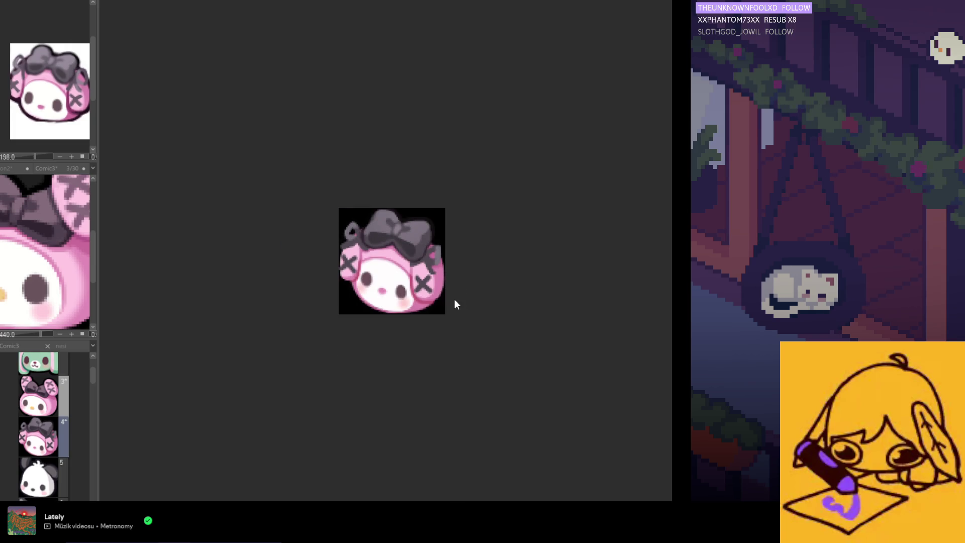
scroll(446, 284, "up", 1)
scroll(442, 272, "up", 2)
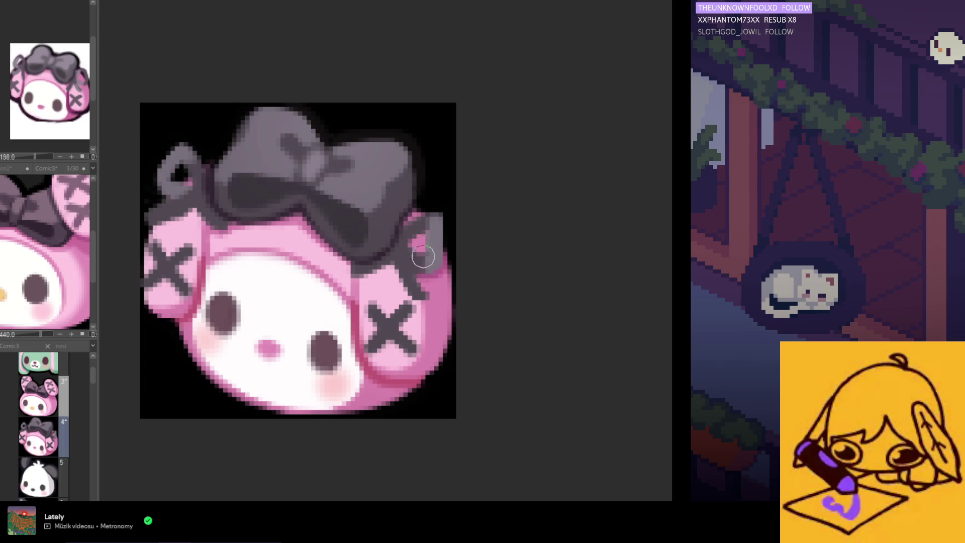
scroll(425, 201, "down", 1)
scroll(317, 193, "up", 1)
scroll(231, 183, "up", 1)
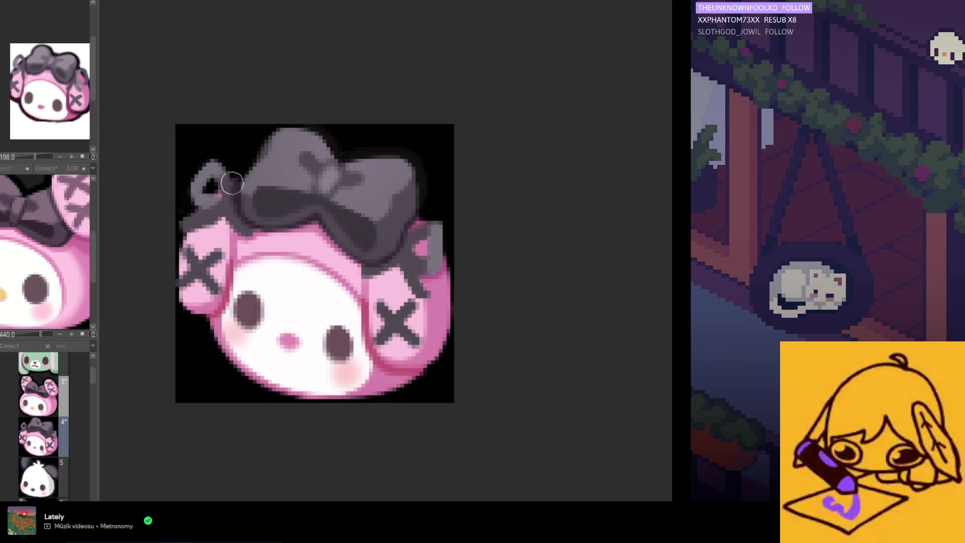
scroll(271, 176, "down", 1)
scroll(270, 176, "down", 1)
scroll(243, 253, "up", 2)
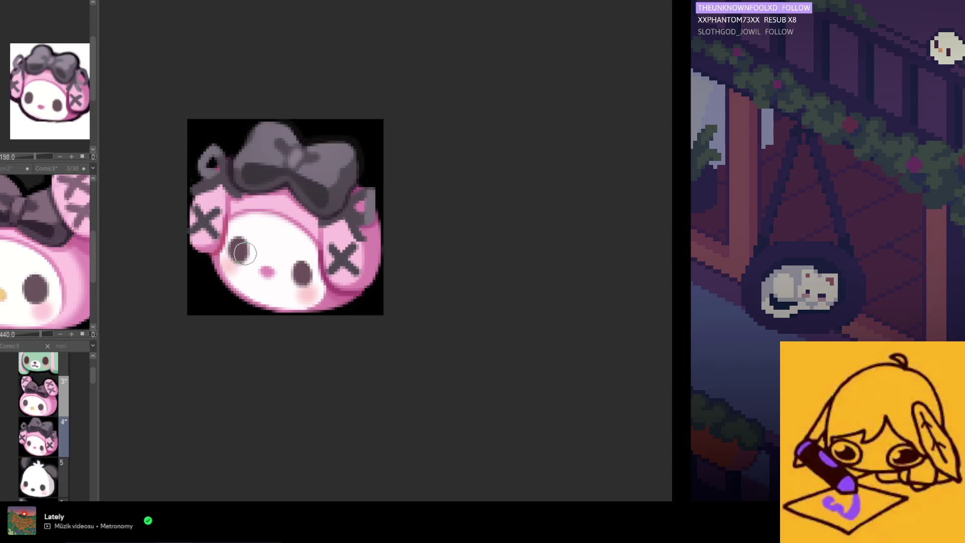
left_click(319, 240, "alt")
left_click(318, 233, "alt")
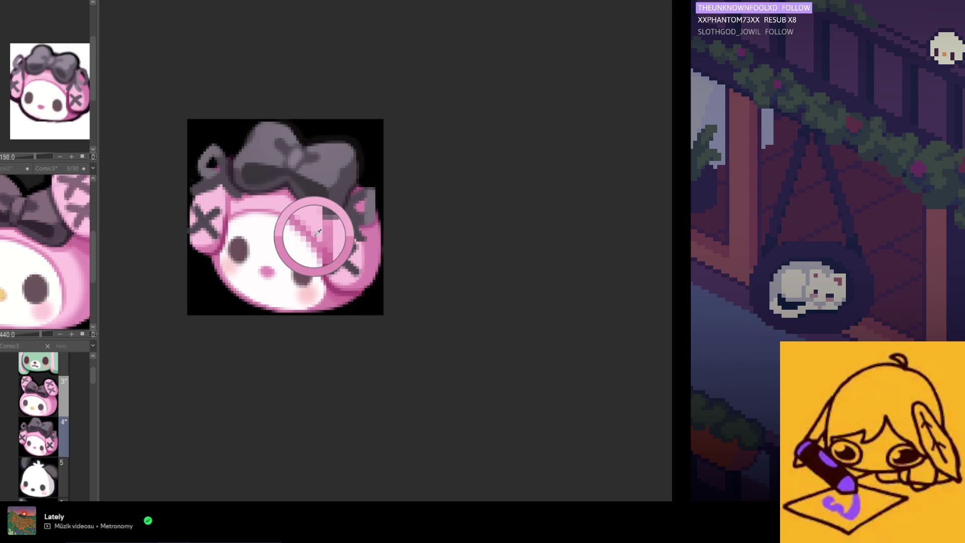
left_click(330, 301, "alt")
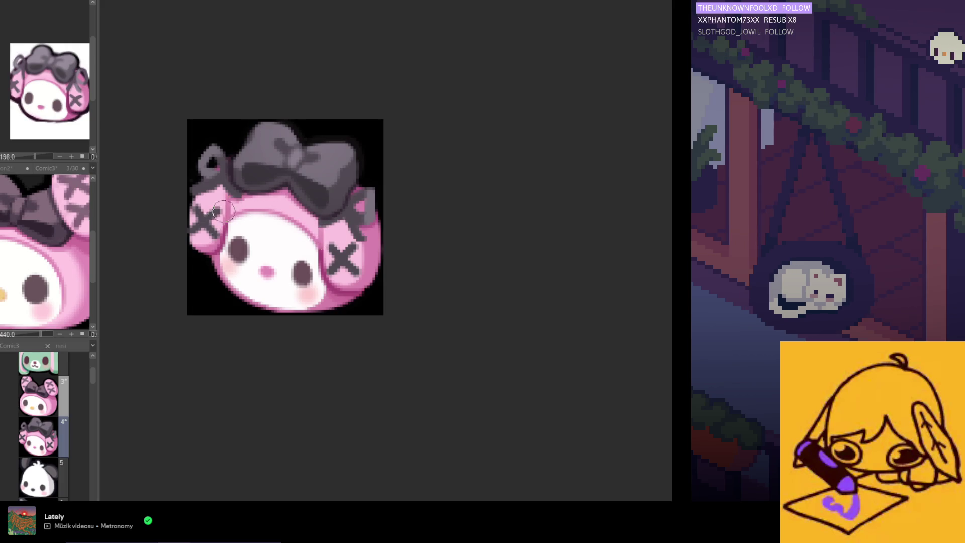
scroll(226, 248, "down", 2)
scroll(321, 327, "down", 3)
scroll(342, 312, "down", 1)
scroll(342, 312, "down", 1)
scroll(252, 295, "up", 1)
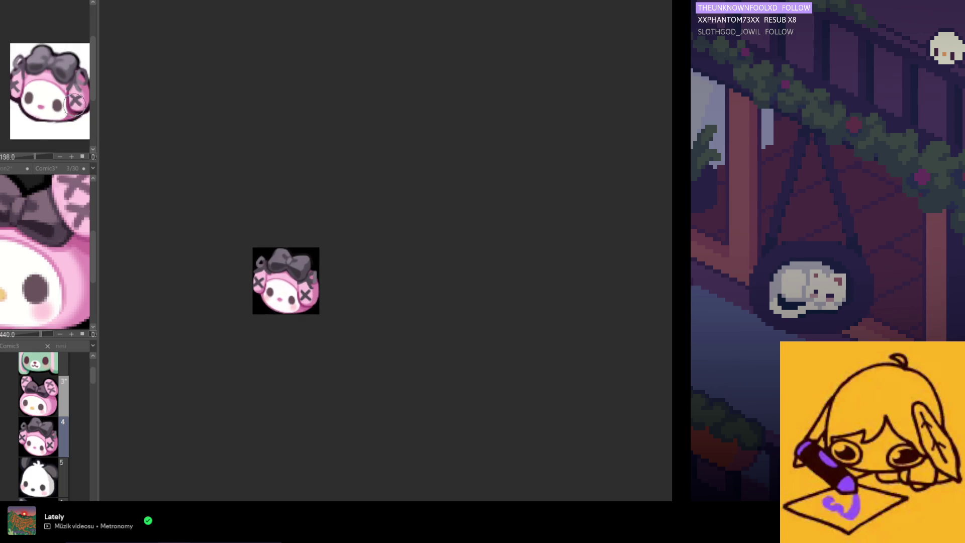
scroll(295, 314, "up", 1)
scroll(295, 314, "up", 1)
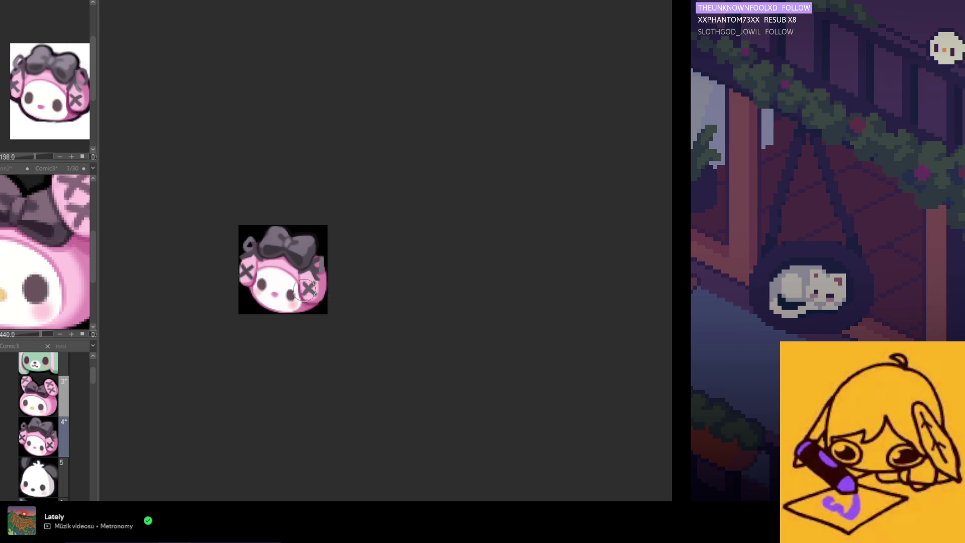
scroll(279, 314, "down", 2)
scroll(317, 321, "up", 2)
scroll(254, 324, "down", 2)
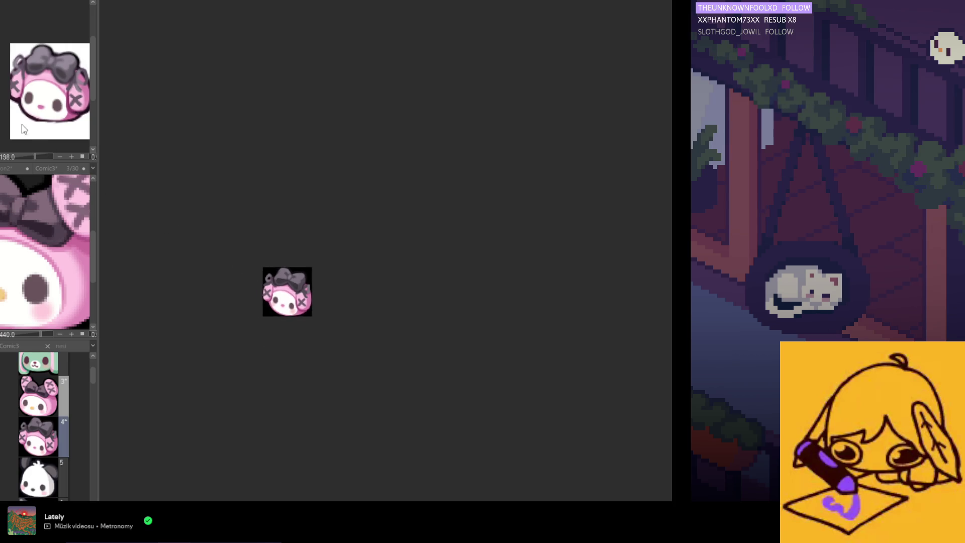
left_click_drag(313, 327, 329, 339)
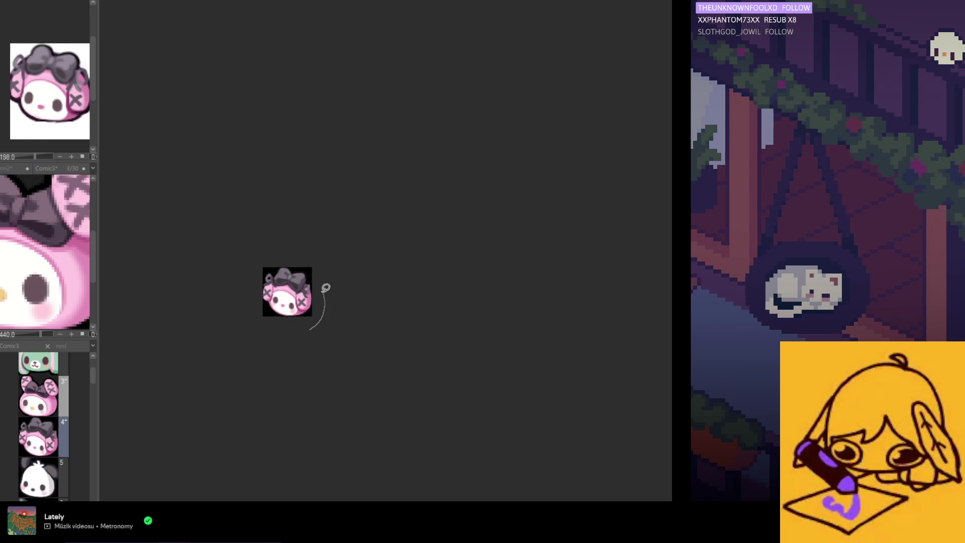
Commit the repositioned face piece's transform and clear the selection
left_click(341, 334)
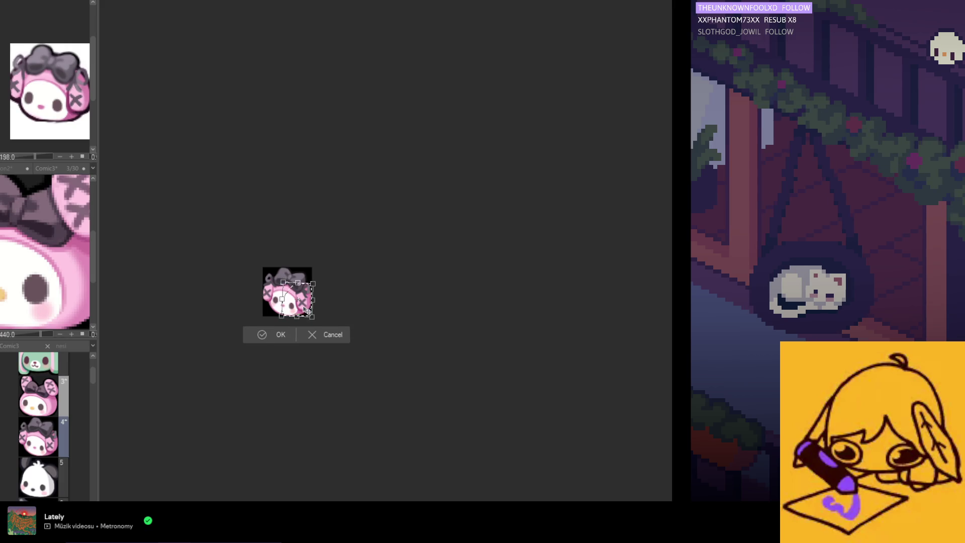
left_click(278, 337)
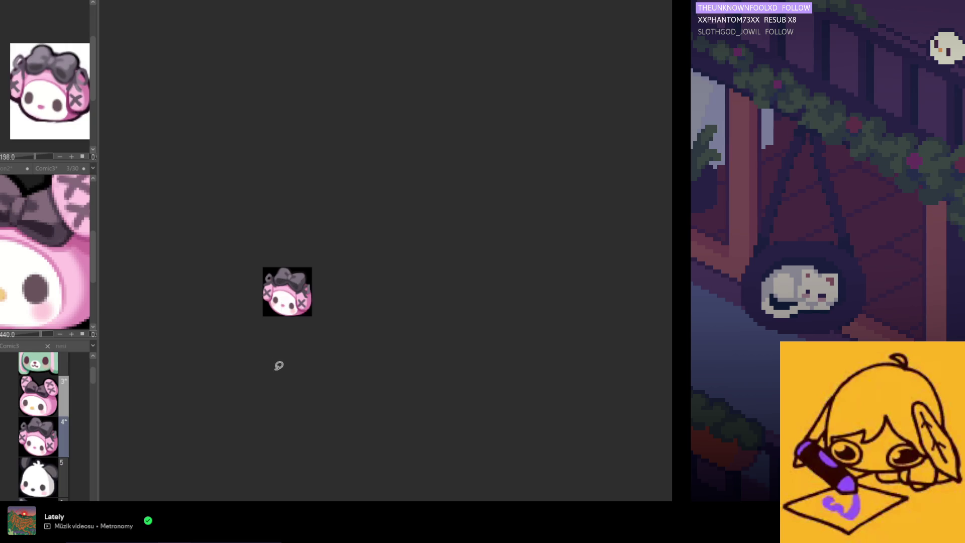
scroll(298, 329, "up", 2)
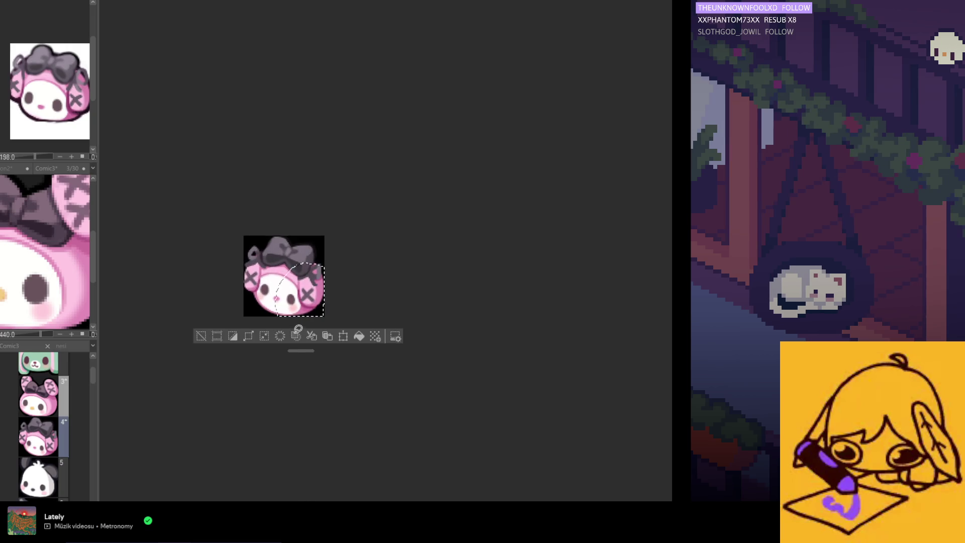
left_click(326, 364)
scroll(326, 364, "down", 3)
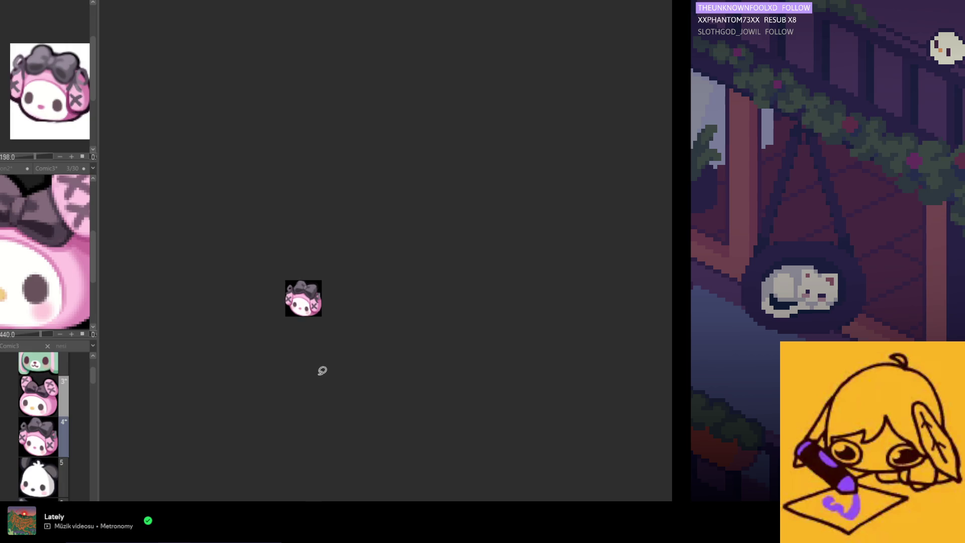
scroll(301, 297, "up", 2)
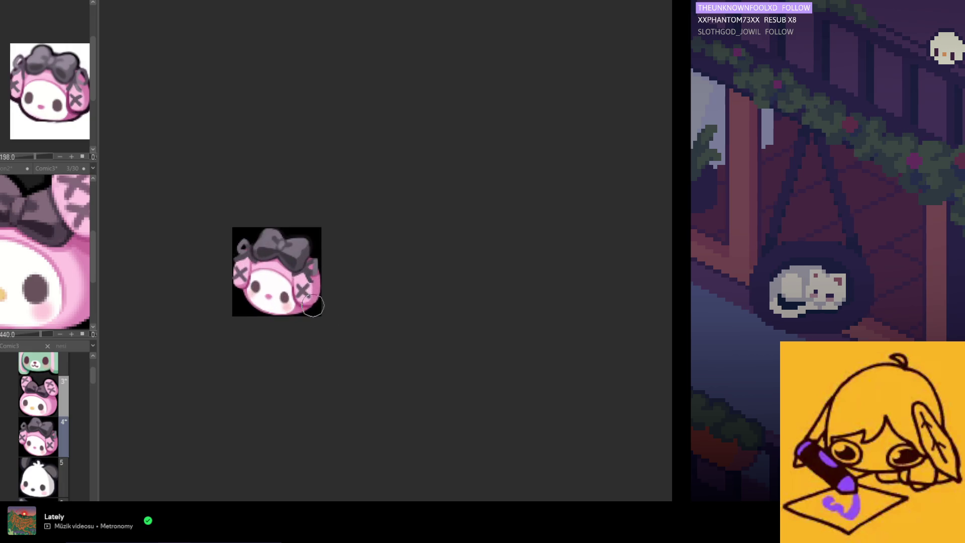
scroll(302, 294, "up", 2)
scroll(298, 287, "up", 2)
scroll(291, 280, "up", 2)
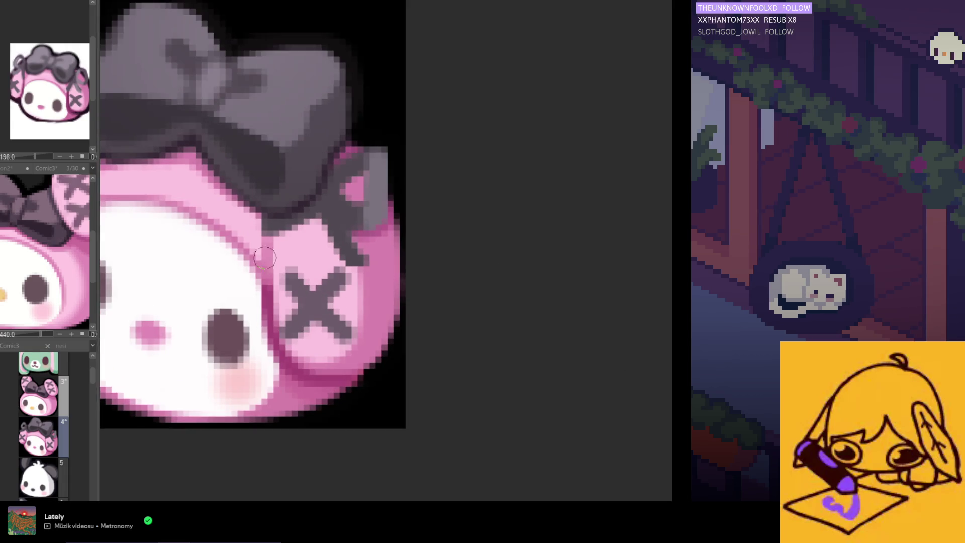
scroll(290, 281, "up", 1)
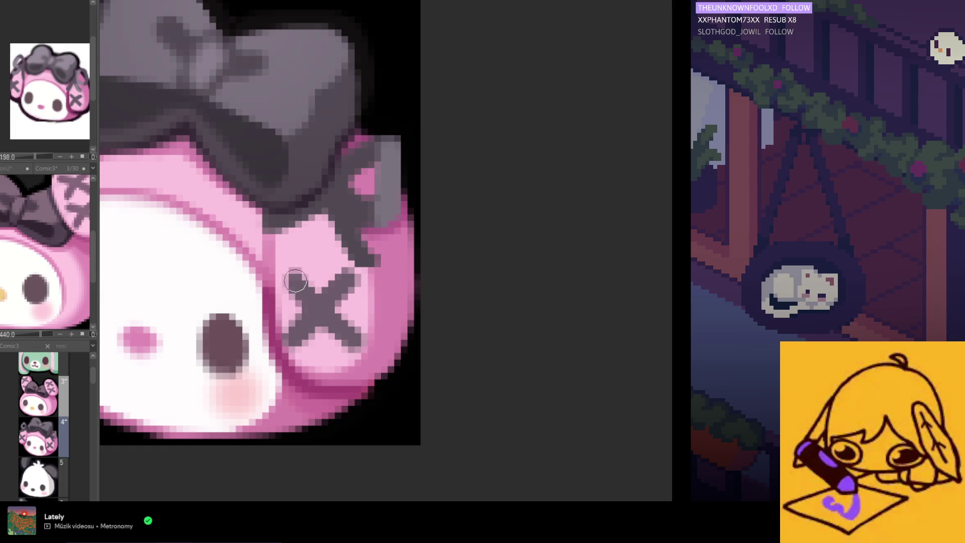
scroll(340, 317, "down", 3)
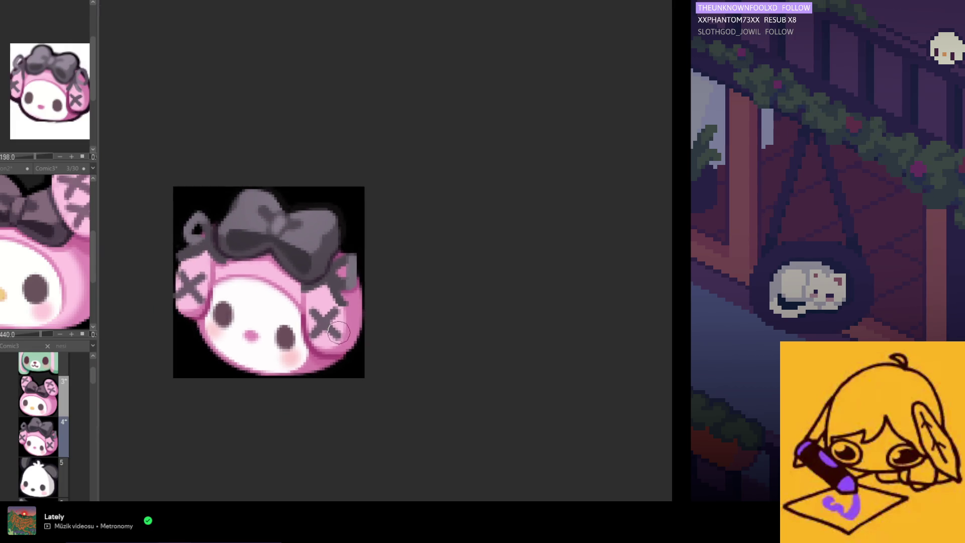
scroll(384, 349, "down", 2)
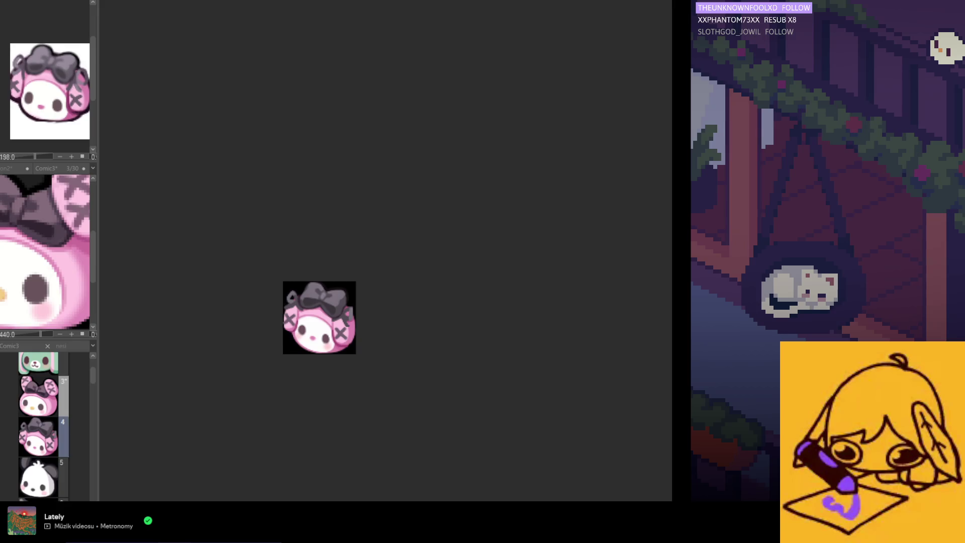
scroll(339, 281, "down", 1)
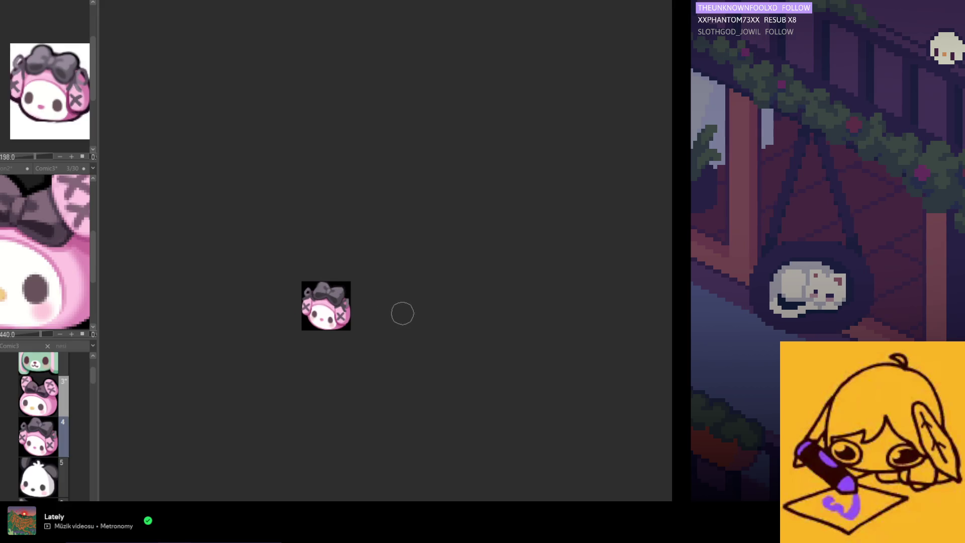
scroll(369, 310, "up", 1)
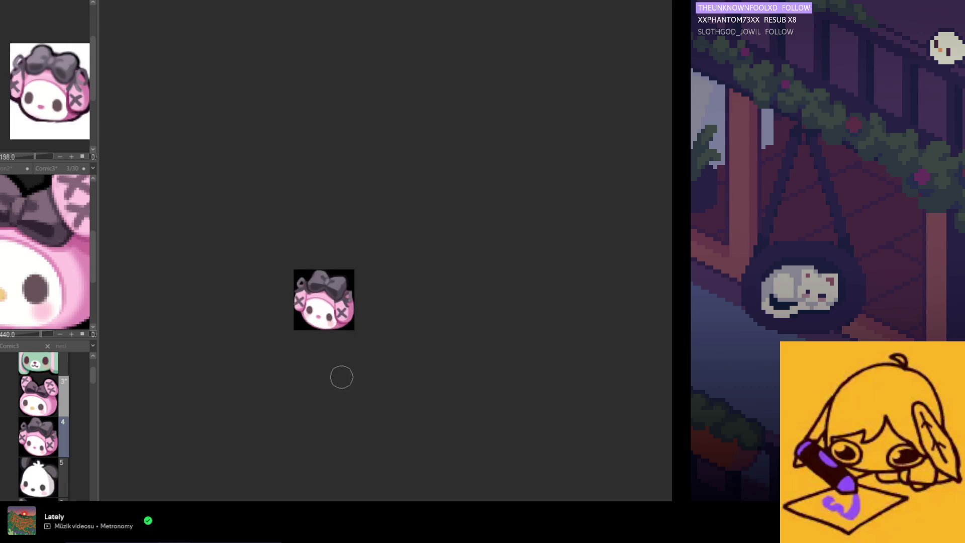
scroll(340, 378, "up", 1)
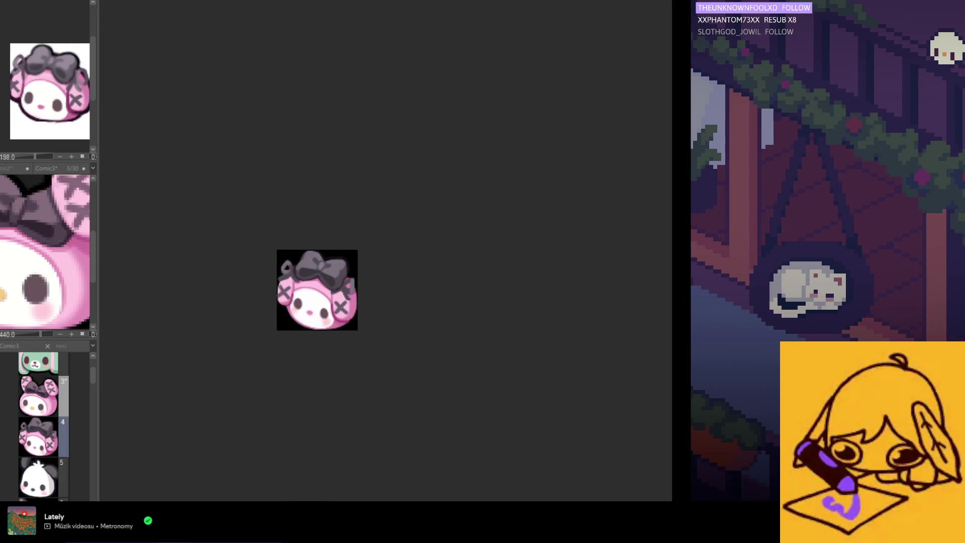
scroll(287, 340, "up", 1)
scroll(301, 282, "up", 1)
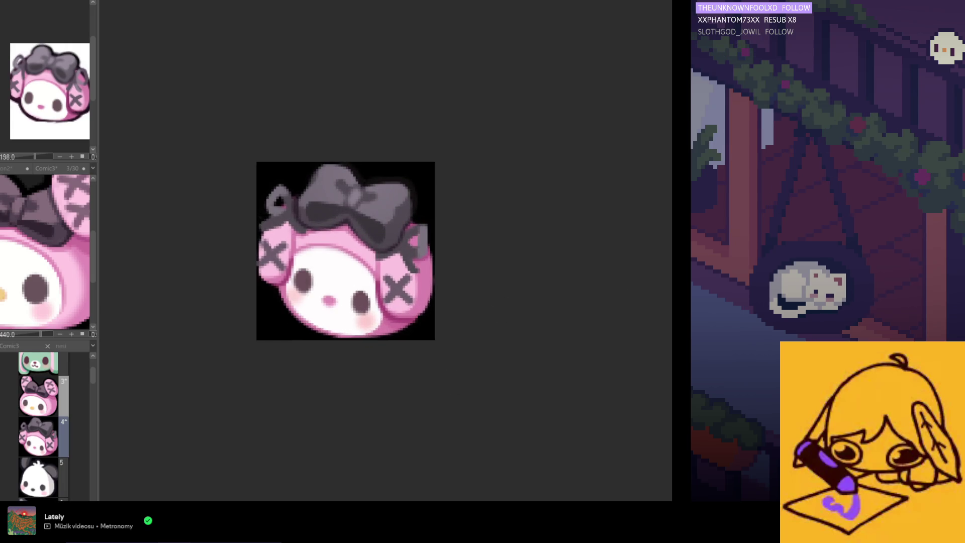
scroll(285, 281, "up", 1)
scroll(297, 279, "up", 1)
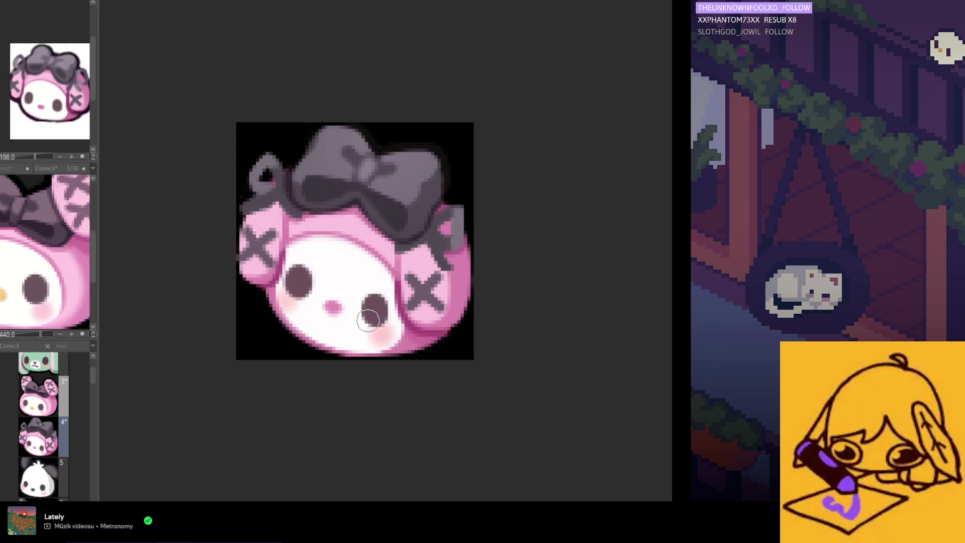
scroll(381, 370, "down", 3)
scroll(382, 405, "down", 2)
scroll(378, 402, "down", 1)
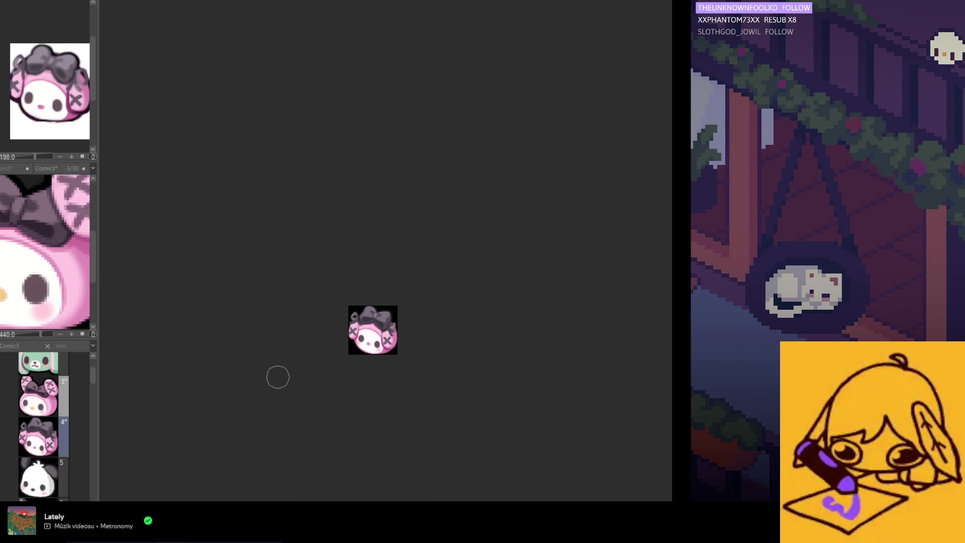
scroll(280, 381, "down", 1)
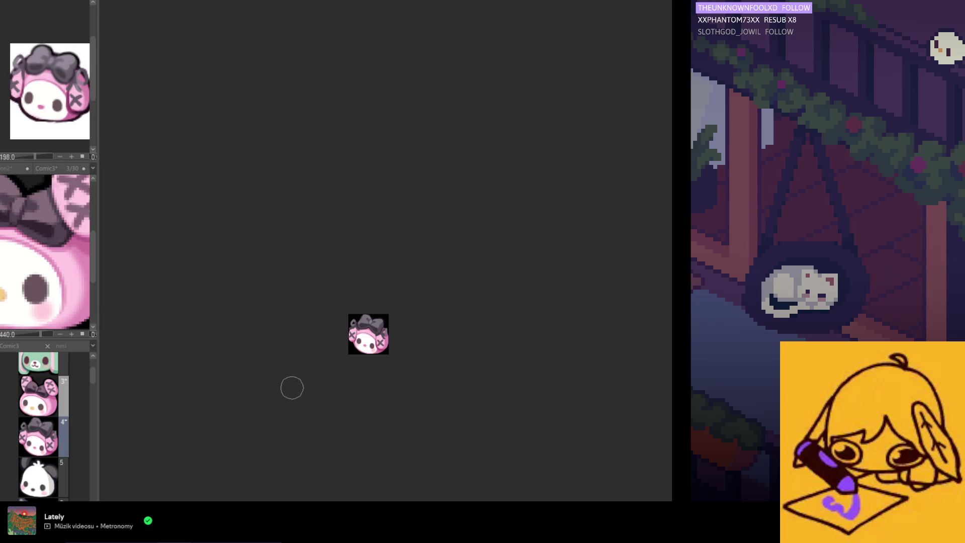
scroll(348, 356, "up", 1)
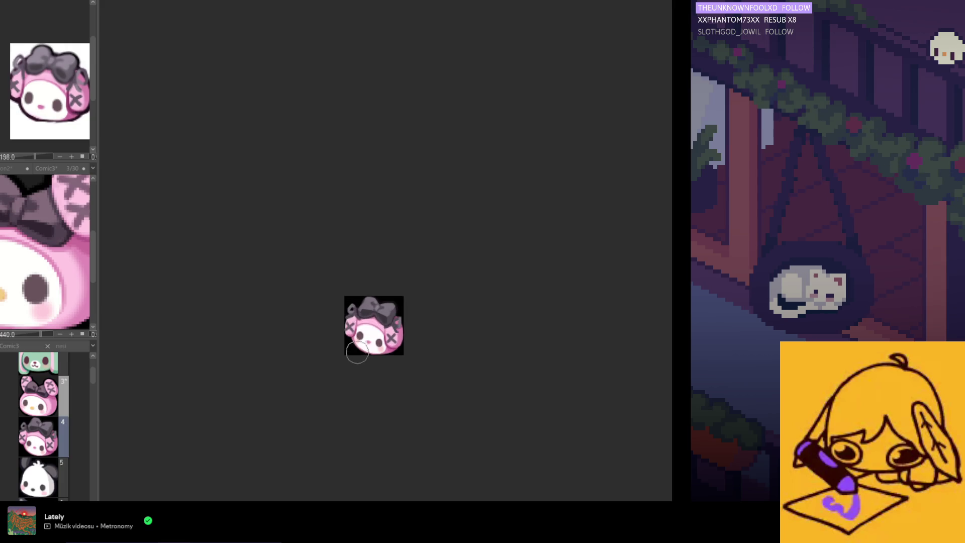
scroll(348, 356, "up", 1)
scroll(347, 356, "up", 3)
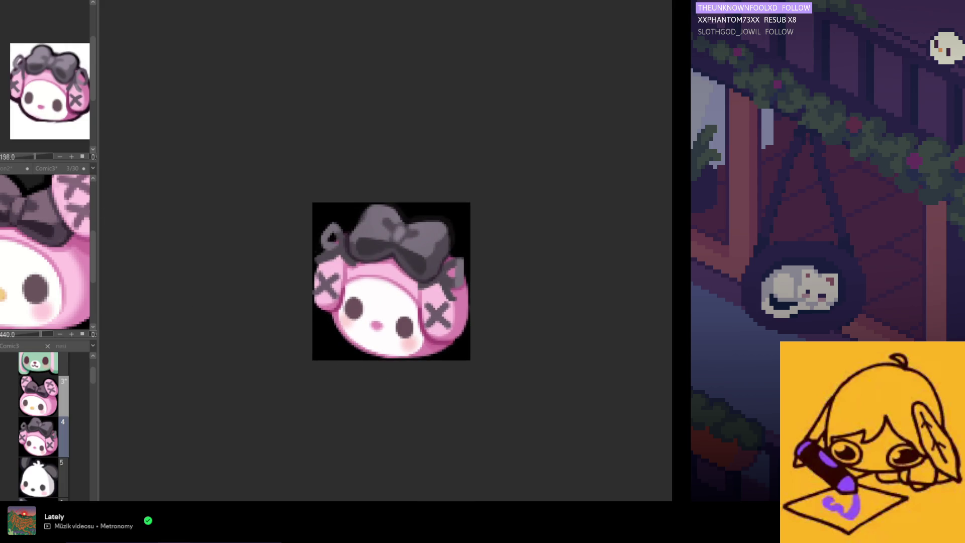
scroll(366, 314, "up", 1)
scroll(366, 315, "up", 2)
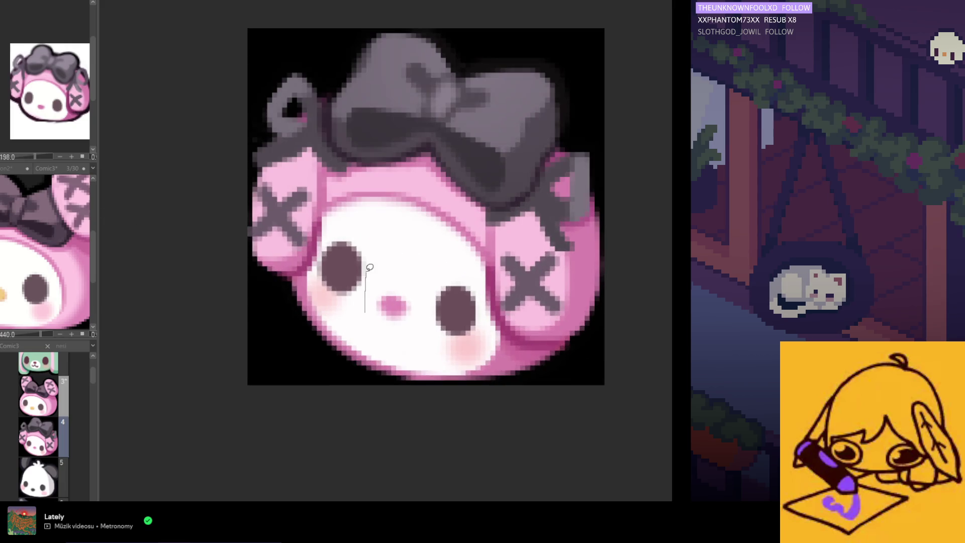
left_click_drag(366, 270, 361, 350)
Free-transform the selected left eye area slightly left and commit it
left_click(366, 388)
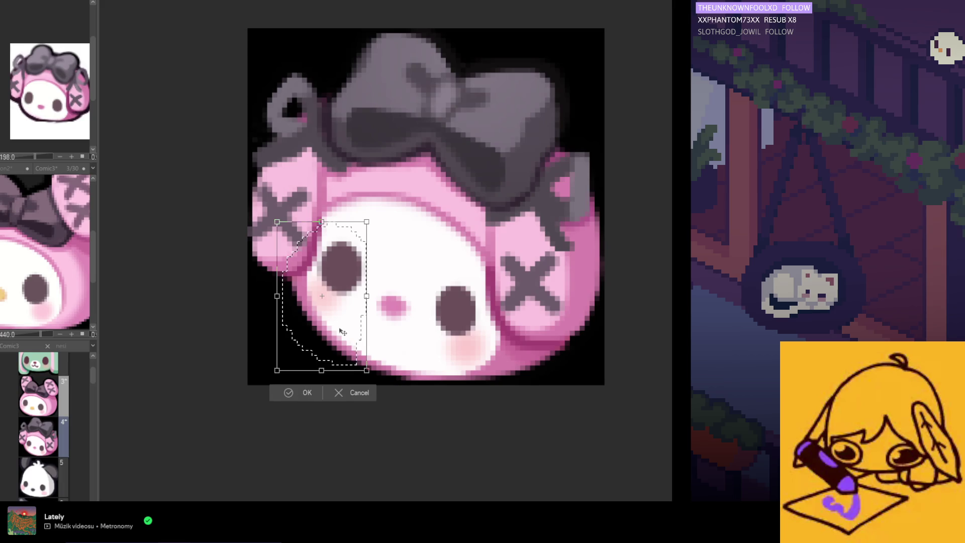
left_click_drag(343, 333, 338, 333)
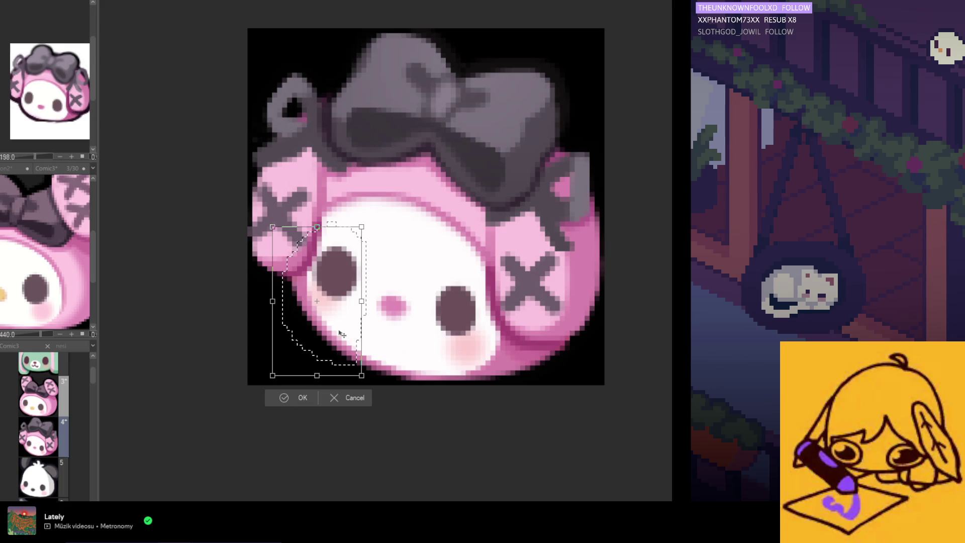
left_click(303, 399)
scroll(418, 369, "down", 2)
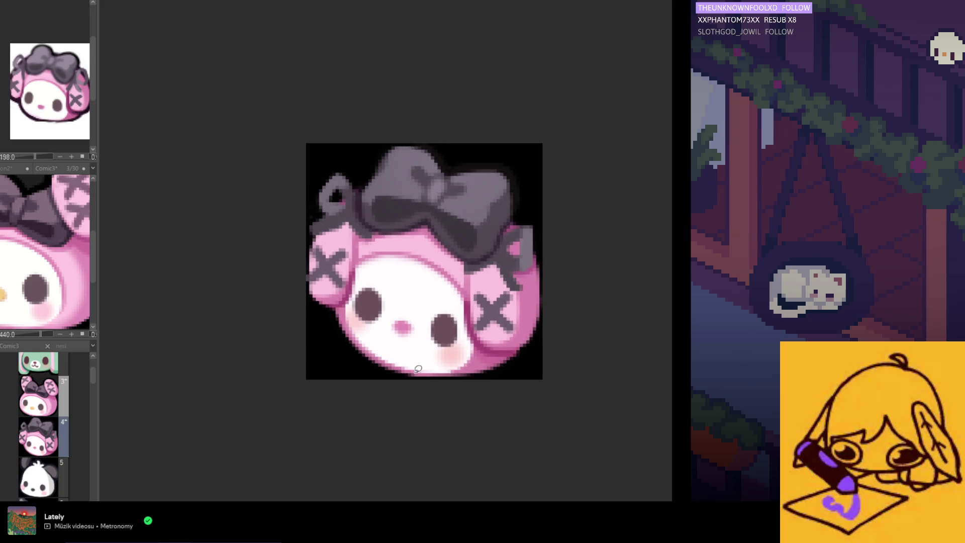
Lasso the right eye and cheek, nudge them slightly down and commit
left_click_drag(464, 288, 498, 324)
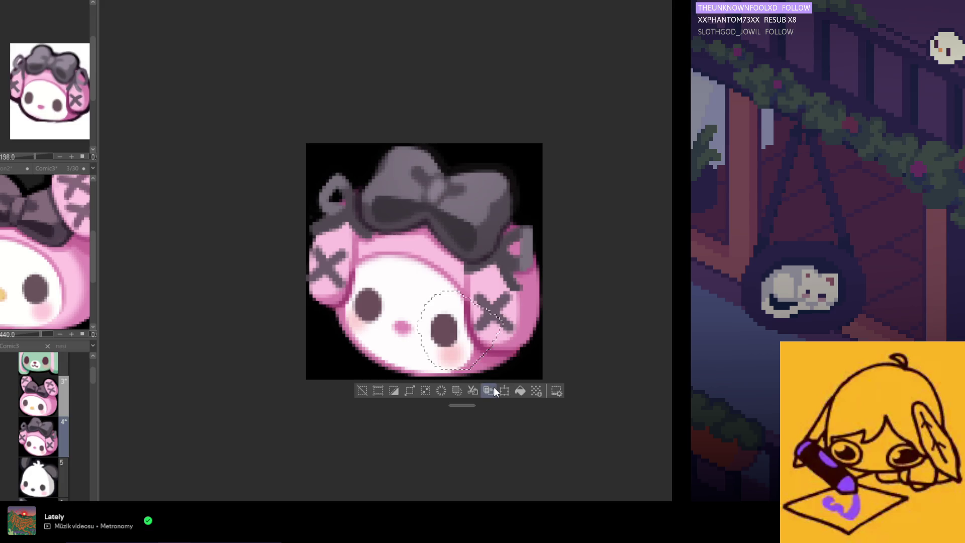
left_click(503, 393)
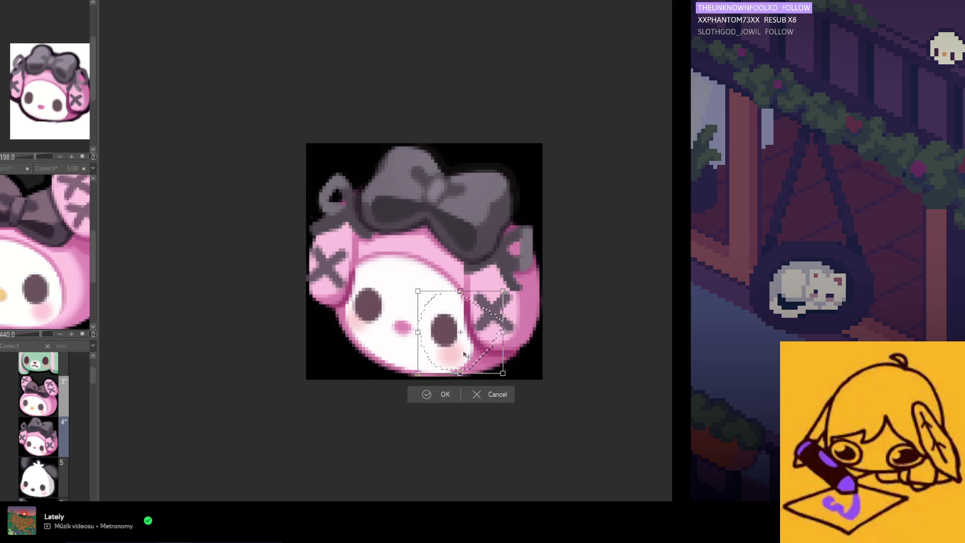
left_click_drag(464, 351, 464, 354)
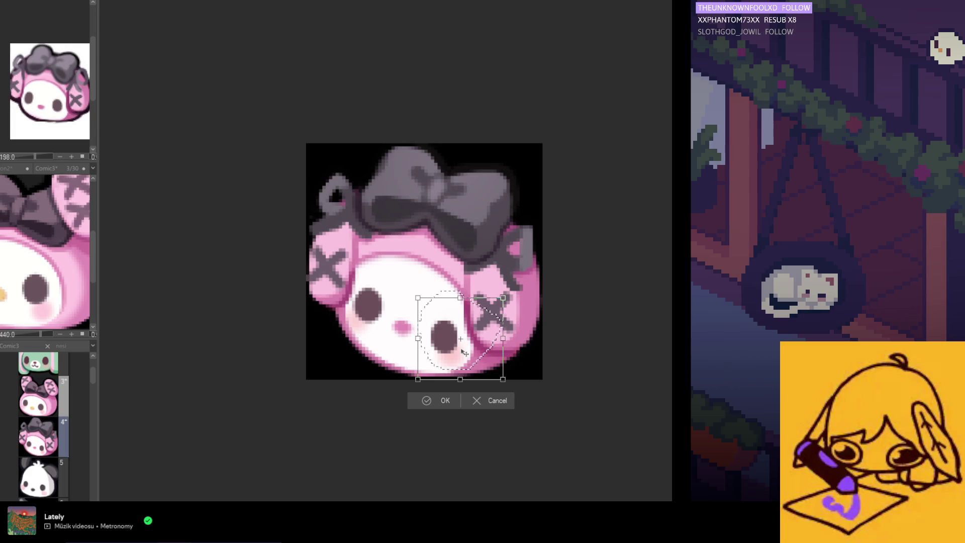
left_click(437, 400)
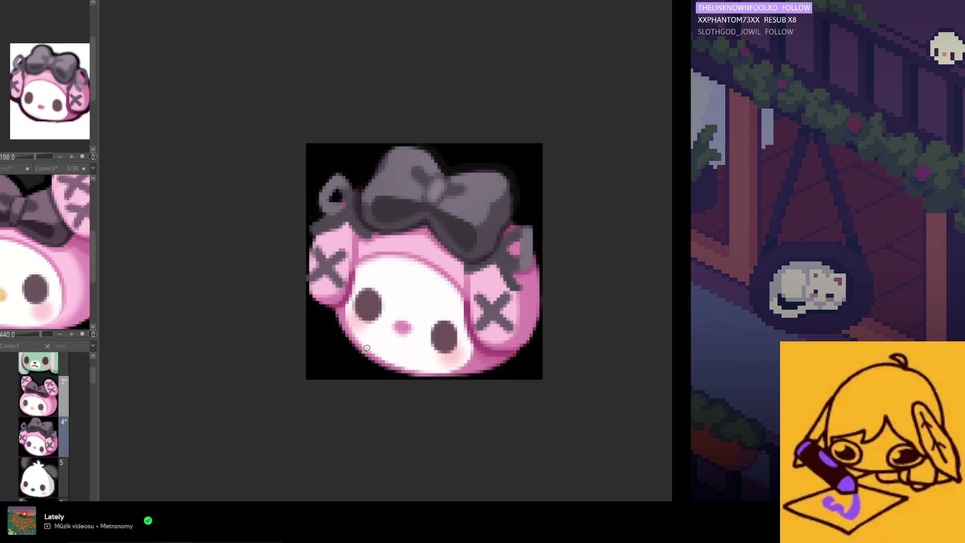
scroll(366, 348, "down", 3)
scroll(380, 384, "down", 1)
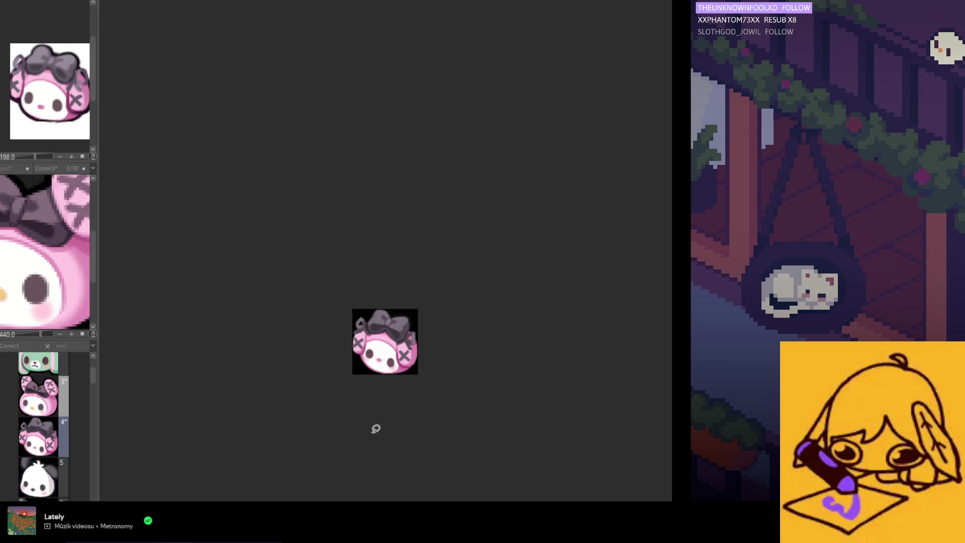
scroll(372, 369, "up", 1)
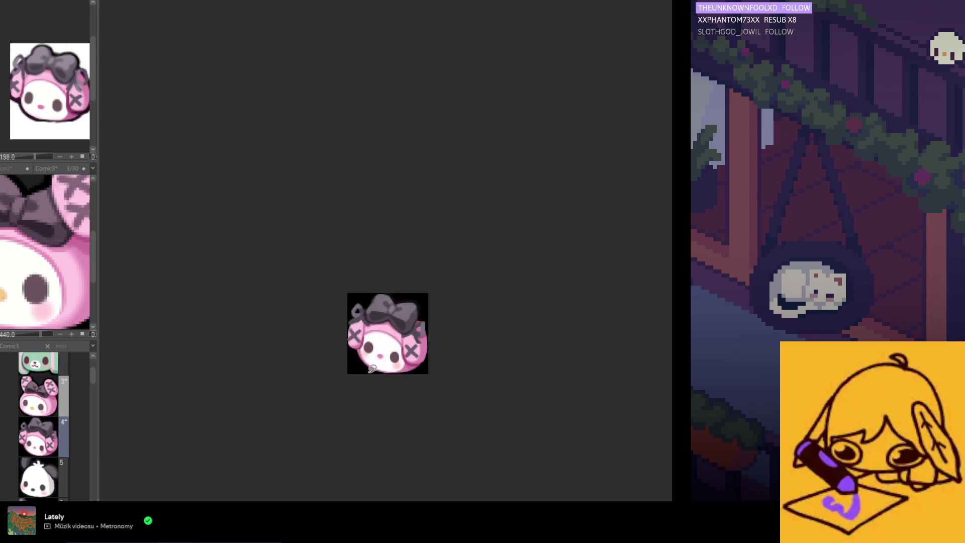
scroll(372, 368, "up", 2)
scroll(445, 358, "down", 1)
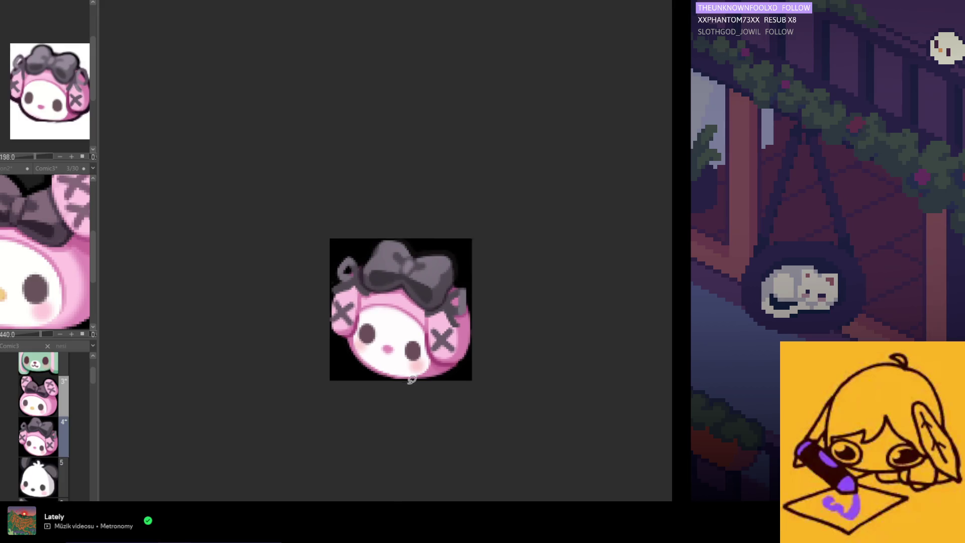
Lasso the right eye, run a quick transform on it, commit and deselect
left_click_drag(407, 359, 442, 373)
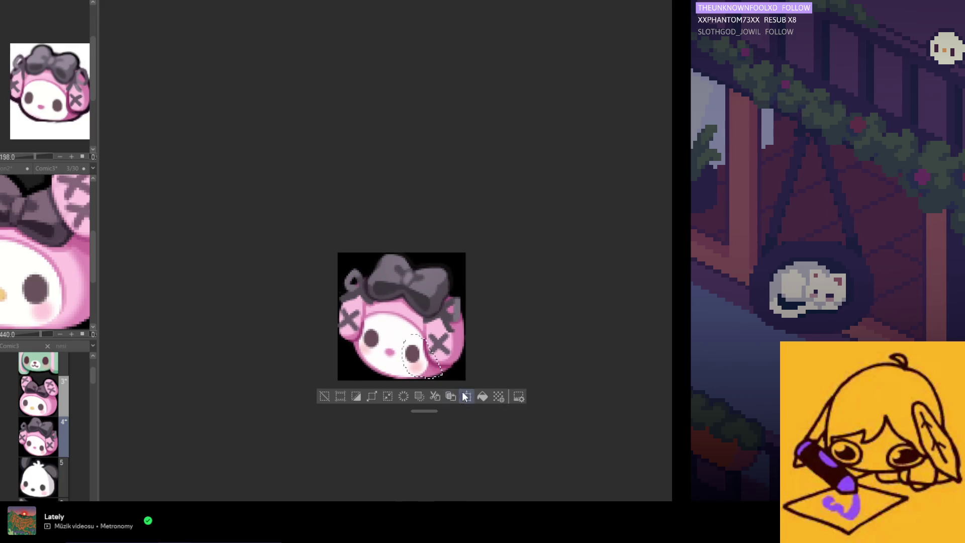
left_click(466, 397)
left_click(422, 400)
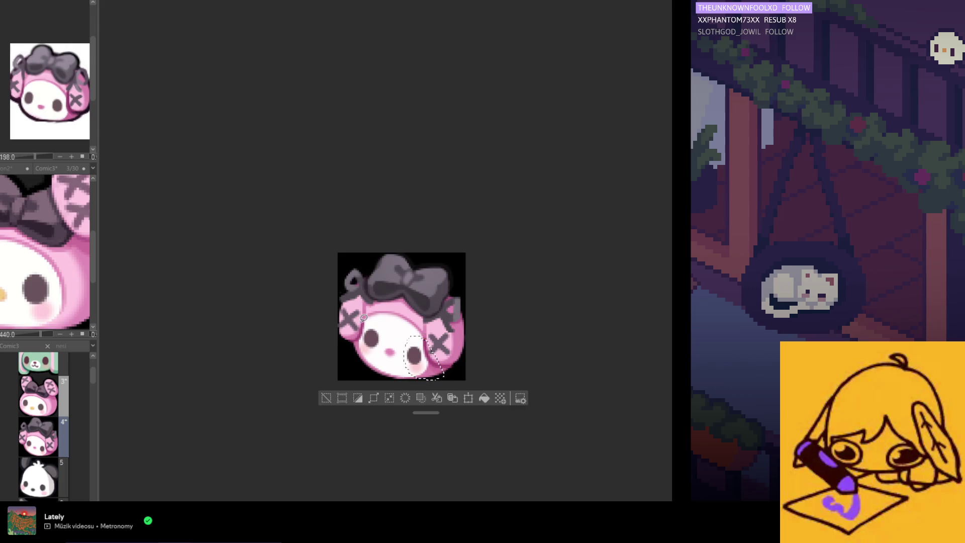
key("ctrl+d")
scroll(381, 364, "down", 1)
scroll(379, 369, "up", 1)
scroll(379, 368, "up", 2)
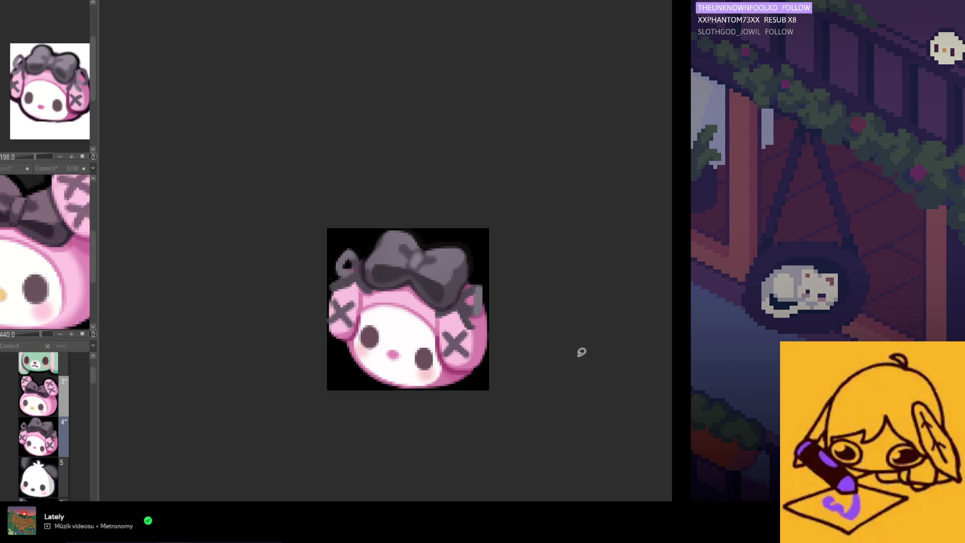
Lasso the small pink nose, move it to its new spot, commit and deselect
left_click_drag(385, 362, 383, 364)
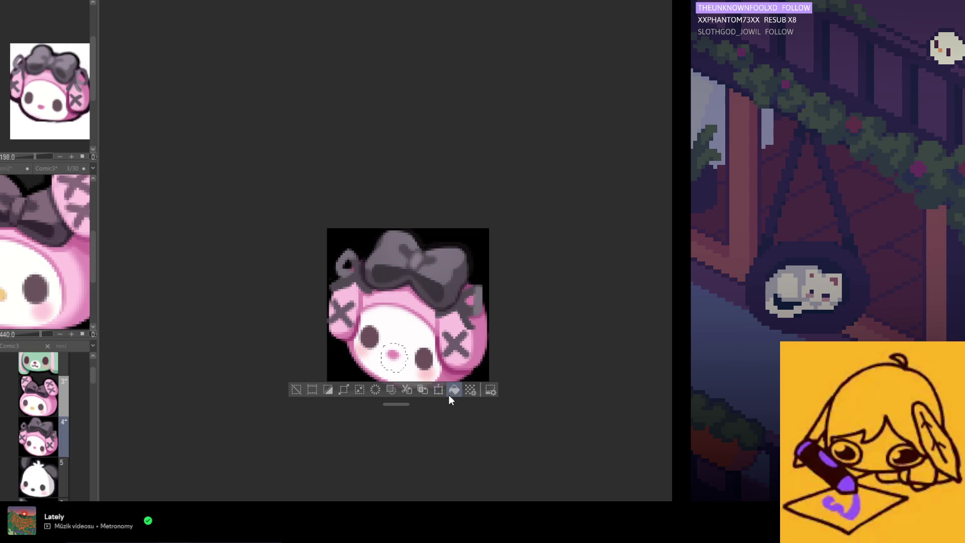
left_click(444, 391)
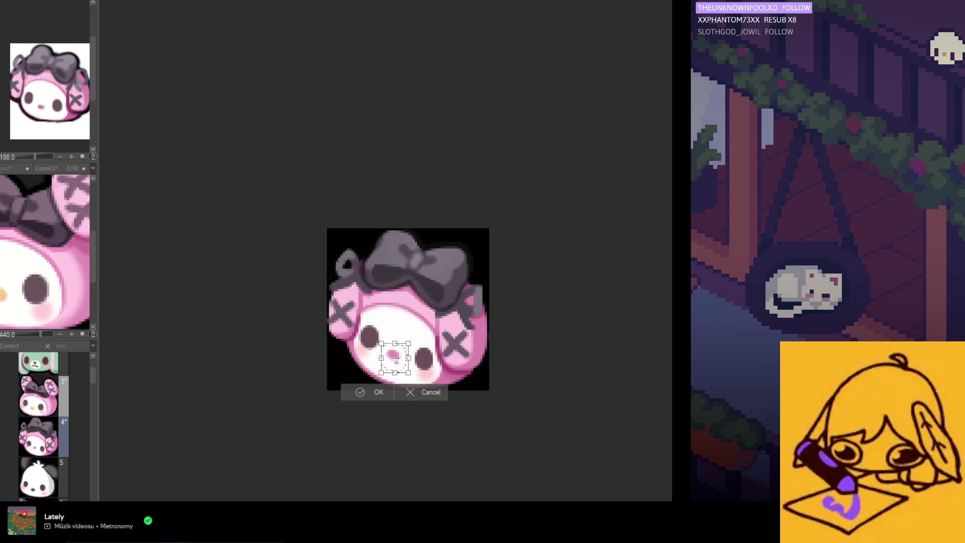
left_click(375, 393)
key("ctrl+d")
scroll(407, 422, "down", 2)
scroll(408, 423, "down", 2)
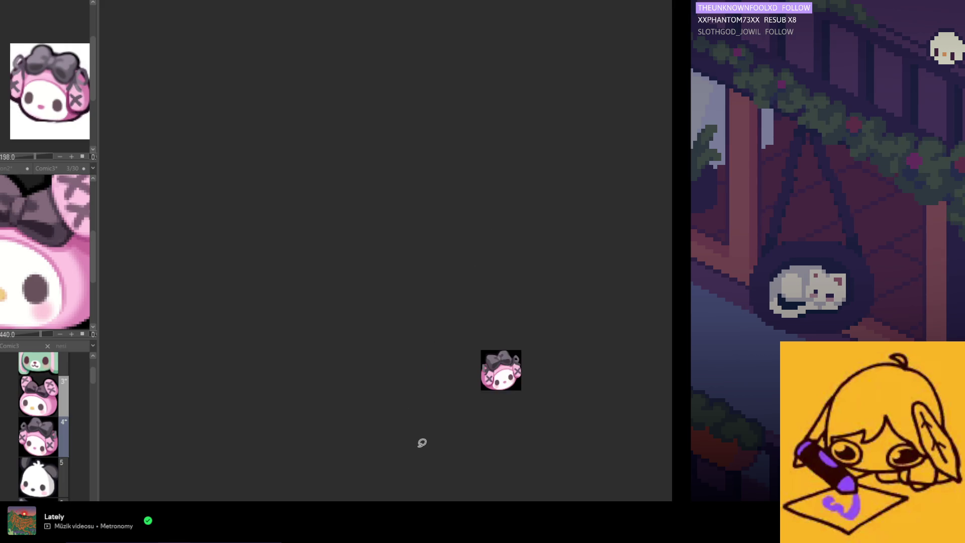
scroll(427, 434, "up", 1)
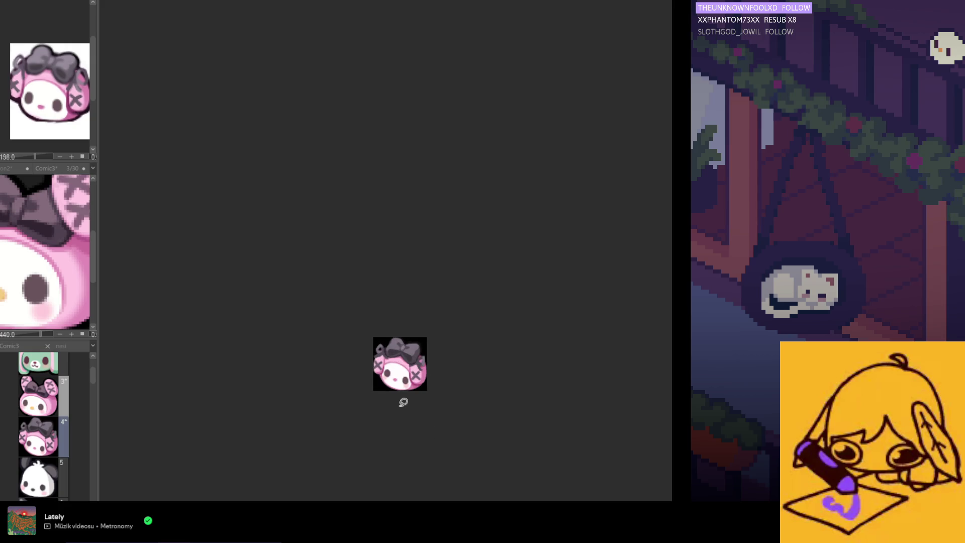
scroll(403, 402, "up", 1)
scroll(401, 400, "up", 1)
scroll(400, 401, "up", 1)
scroll(398, 395, "up", 2)
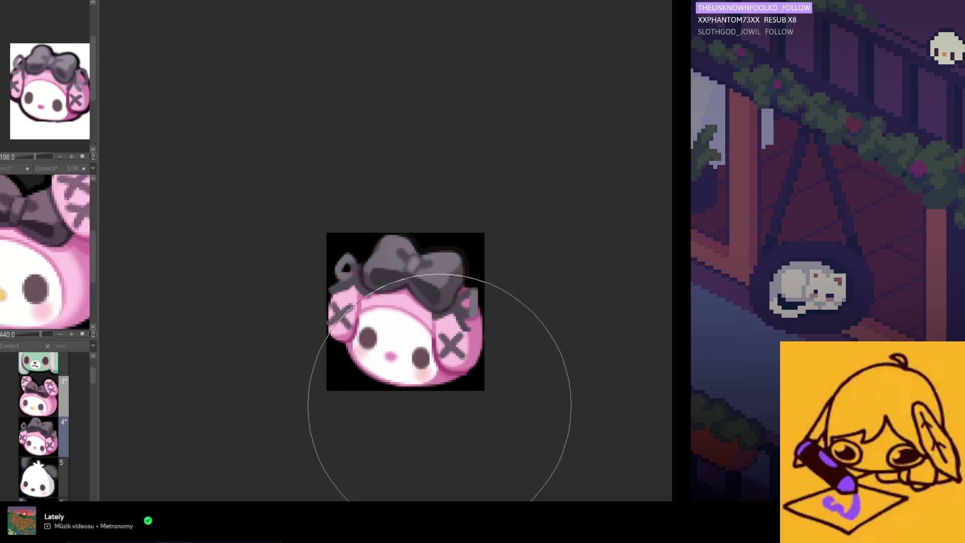
scroll(383, 368, "down", 1)
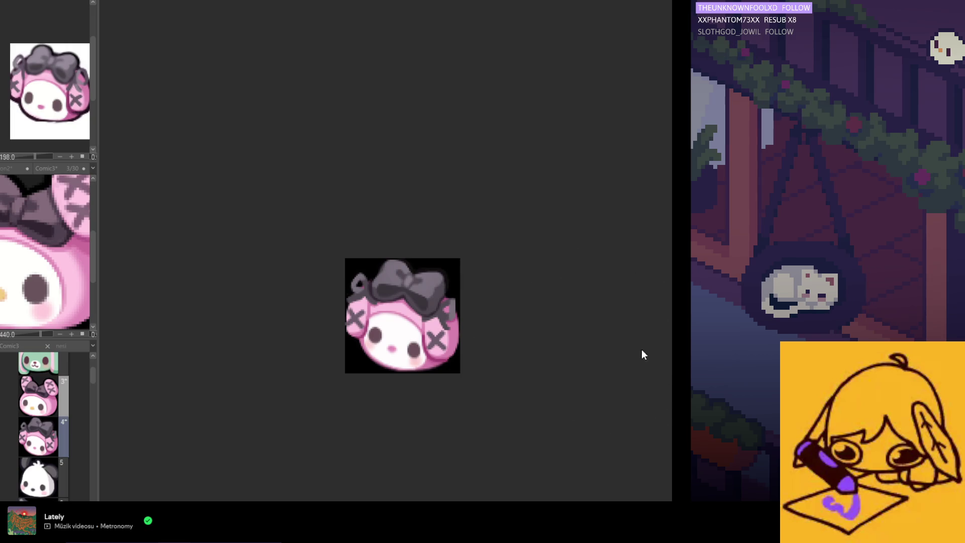
scroll(459, 335, "down", 1)
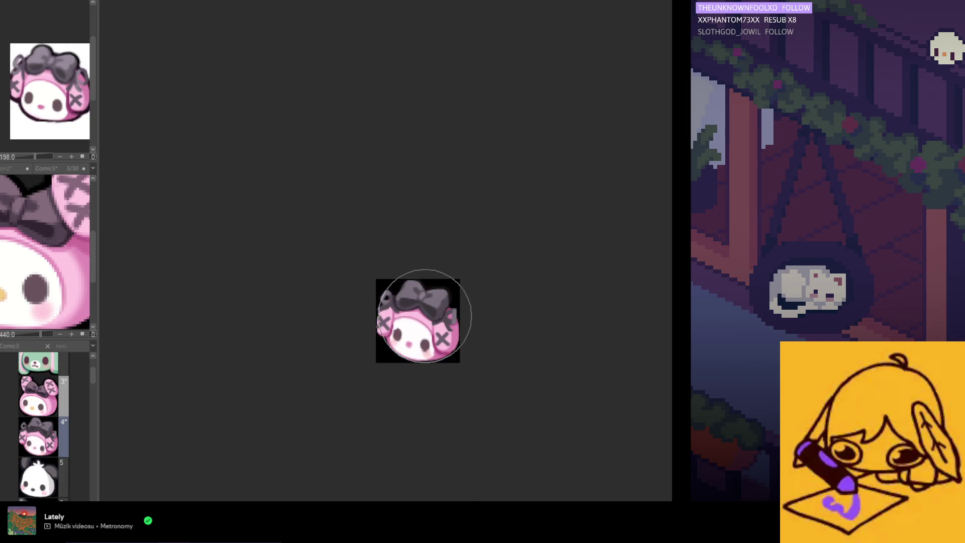
scroll(459, 279, "down", 1)
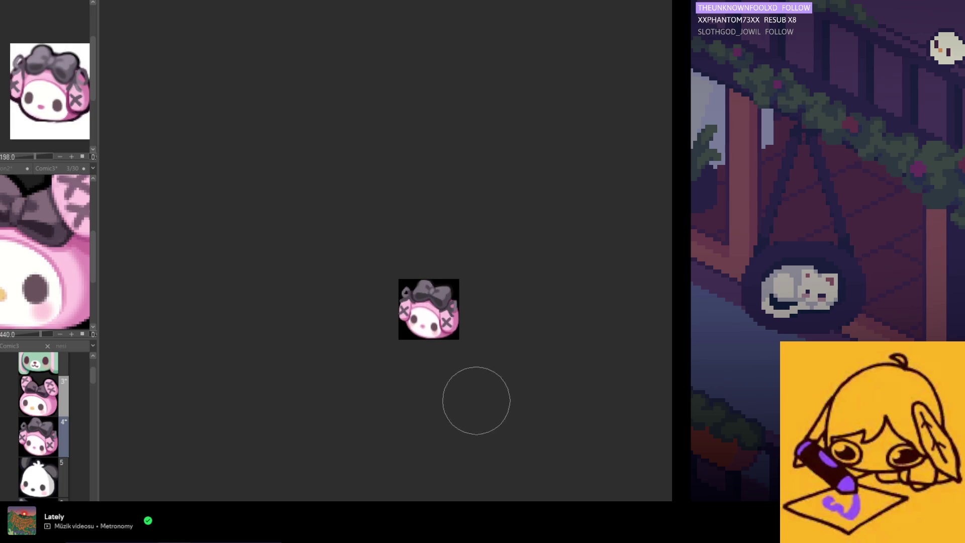
scroll(356, 352, "up", 1)
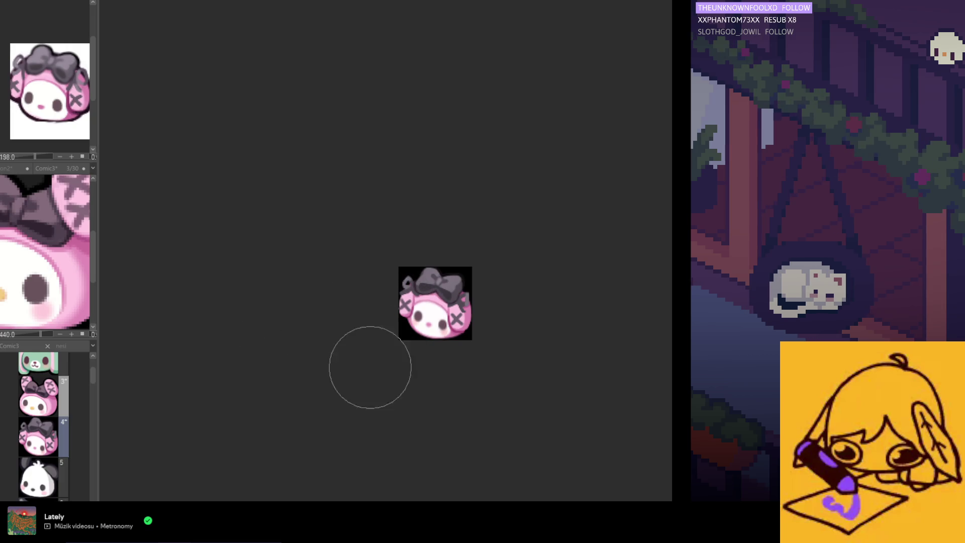
scroll(373, 387, "down", 1)
scroll(382, 387, "down", 1)
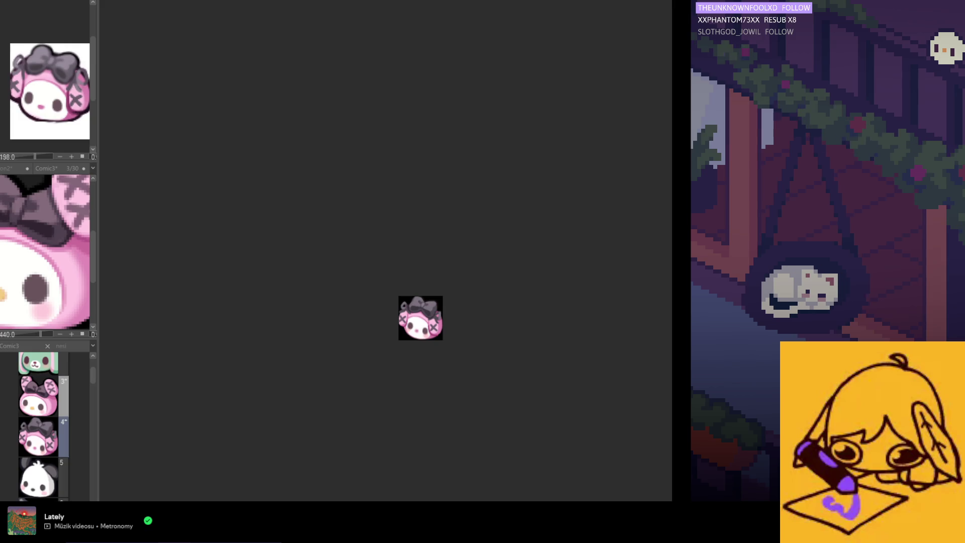
scroll(452, 324, "up", 1)
scroll(320, 316, "up", 3)
scroll(320, 316, "up", 1)
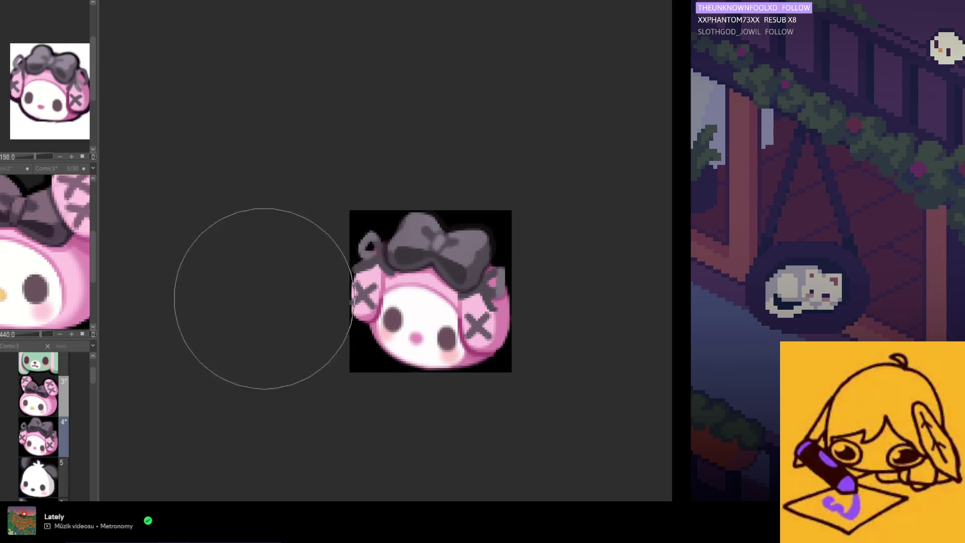
scroll(402, 320, "up", 1)
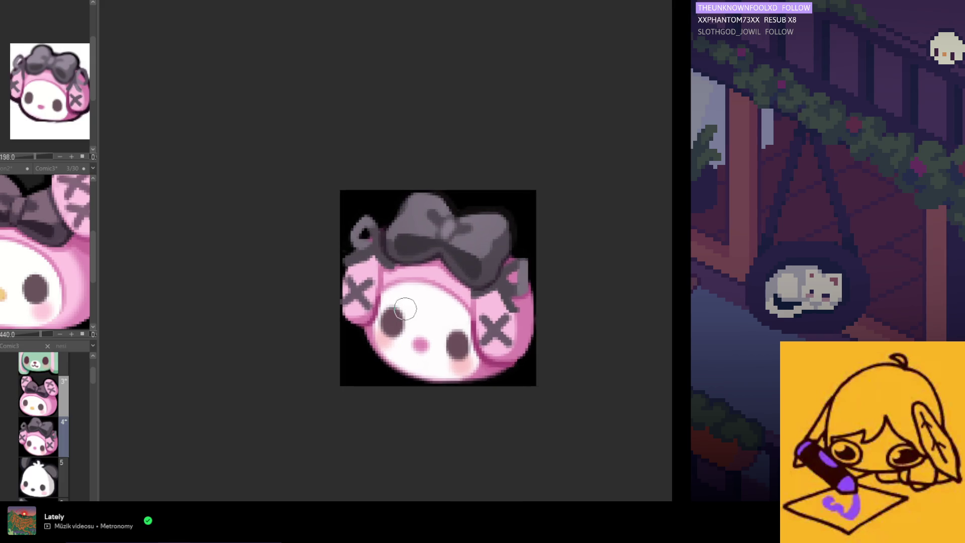
scroll(403, 319, "up", 2)
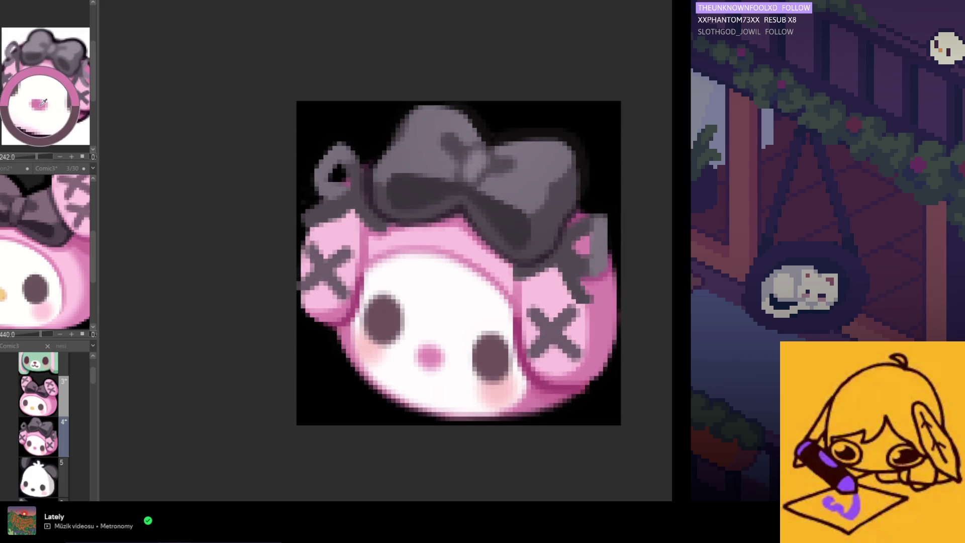
scroll(69, 101, "up", 1)
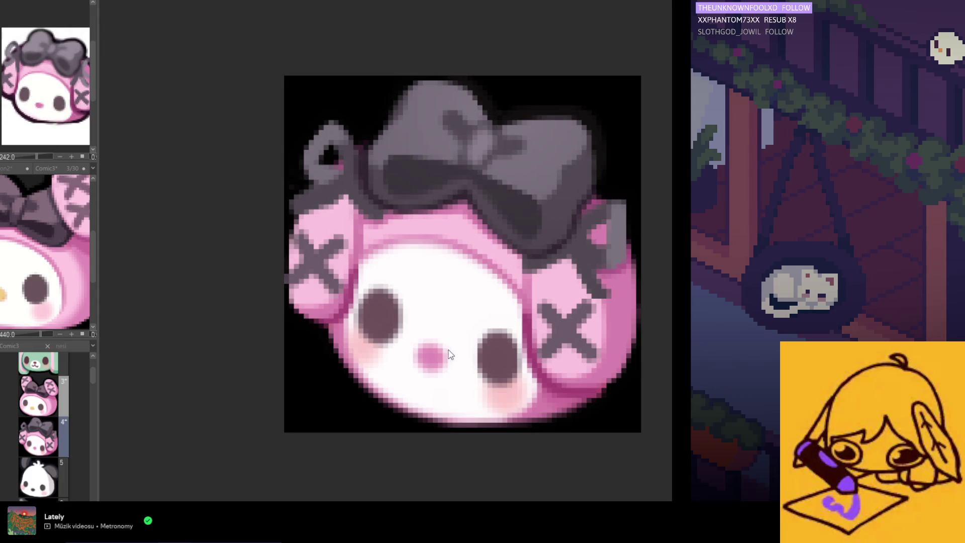
scroll(425, 352, "up", 1)
Paint the pink nose, then repaint the left eye dark brown and narrow it with white
left_click_drag(425, 353, 449, 361)
left_click(371, 293, "alt")
left_click_drag(372, 292, 362, 317)
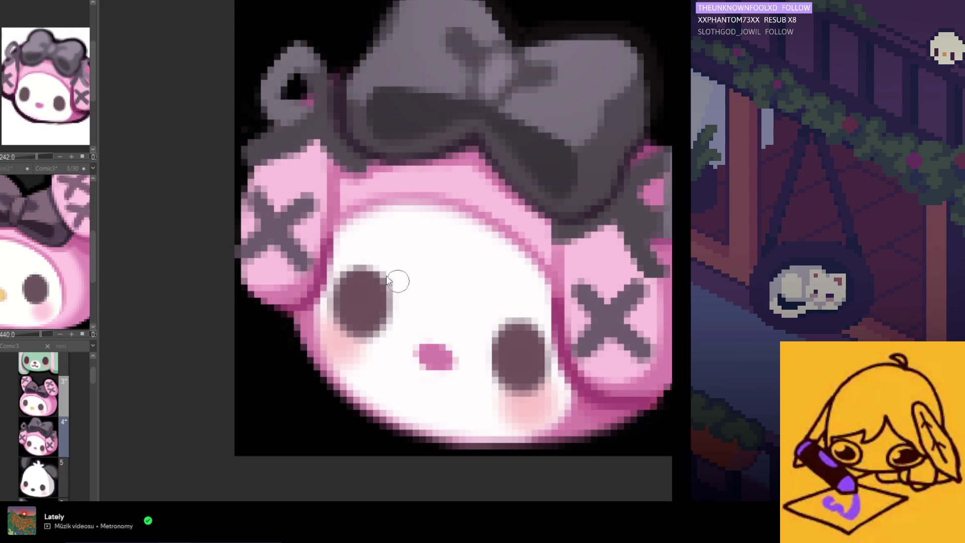
left_click_drag(370, 259, 390, 298)
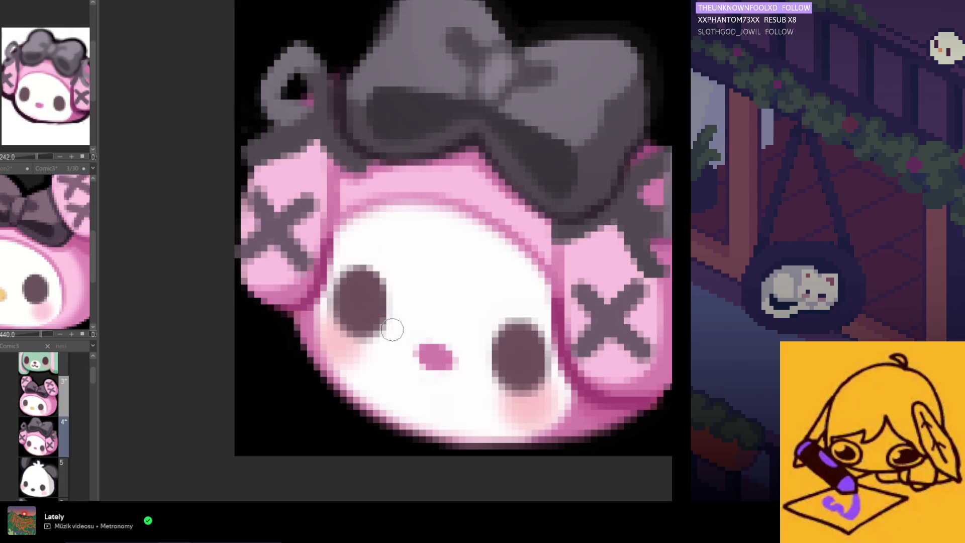
Add pink blush under the left eye, reshape the right eye's top and trim the nose edge
left_click_drag(349, 350, 362, 343)
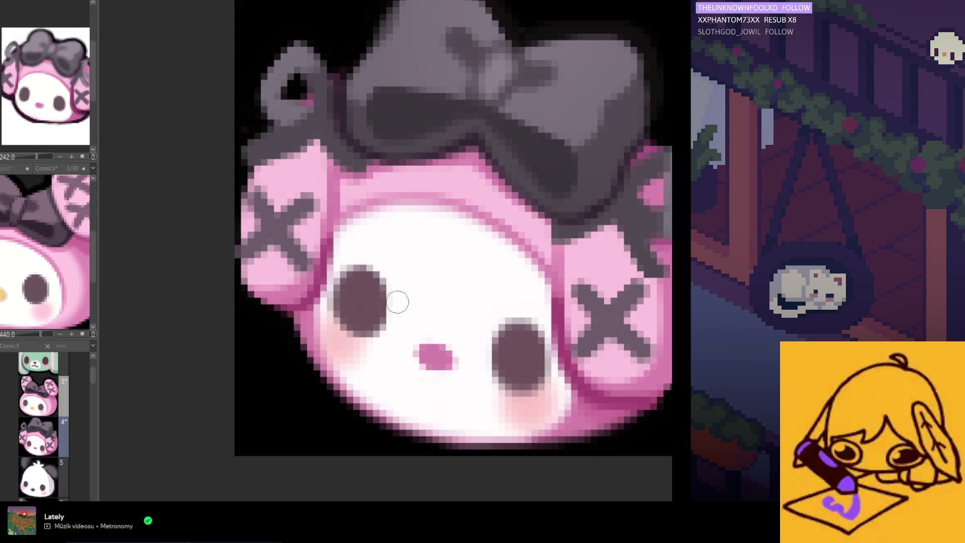
left_click_drag(512, 358, 522, 315)
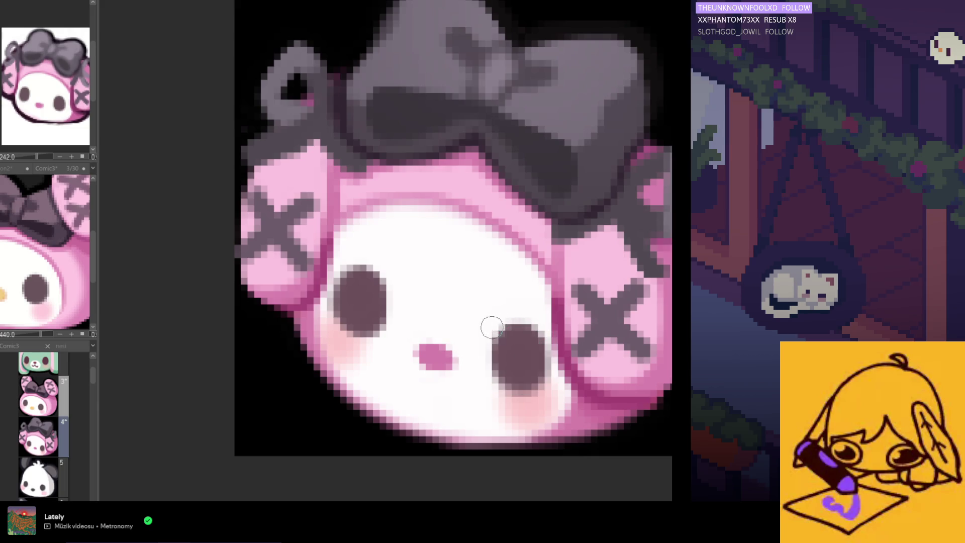
scroll(491, 392, "down", 5)
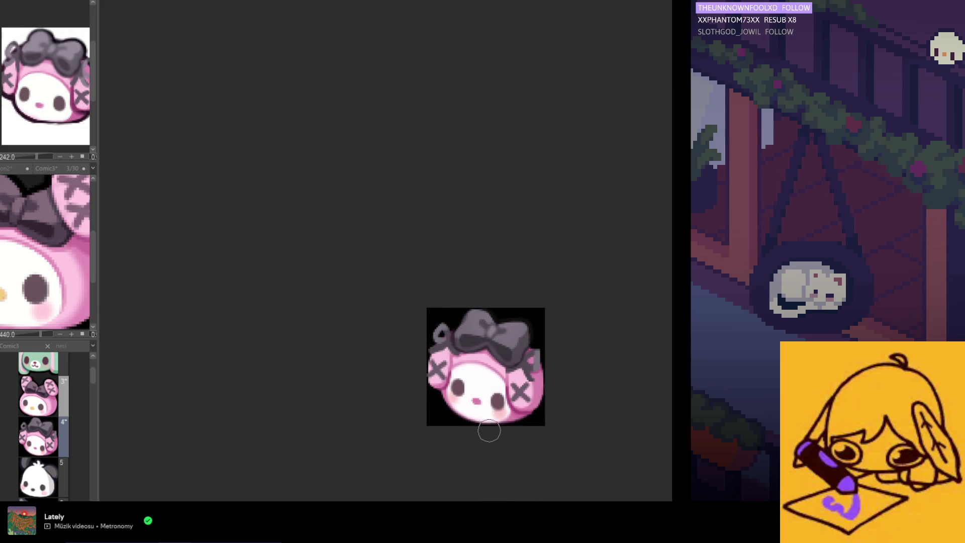
scroll(438, 429, "up", 1)
scroll(437, 414, "up", 1)
scroll(432, 400, "up", 2)
left_click_drag(432, 400, 416, 400)
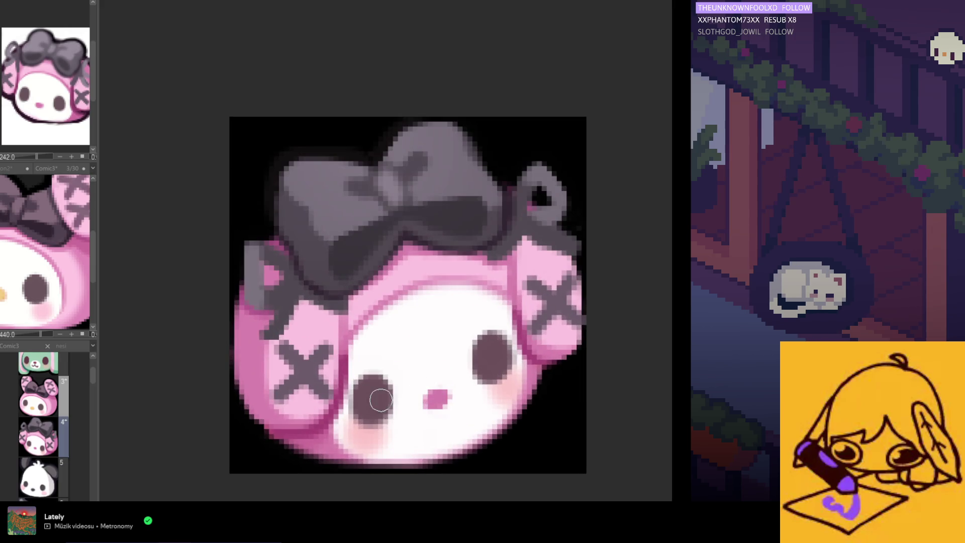
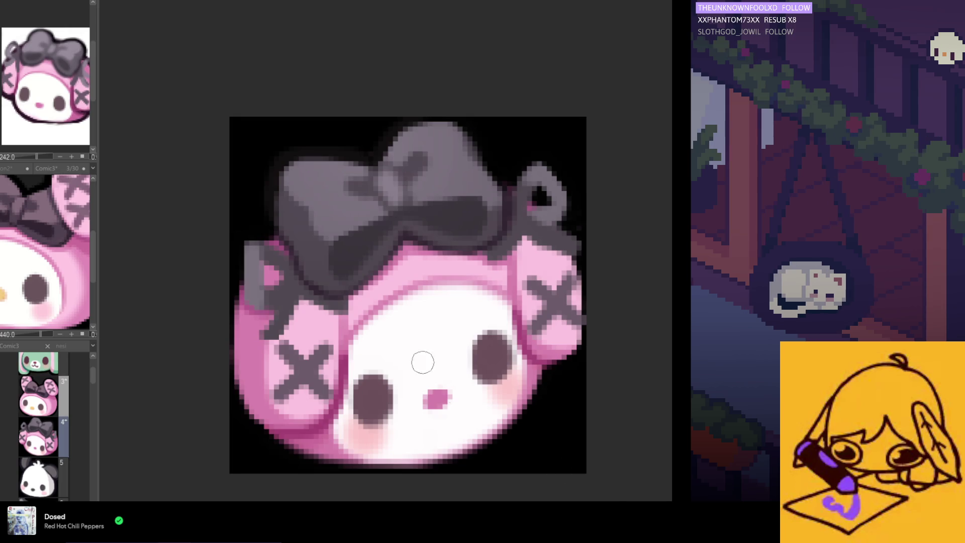
scroll(425, 360, "down", 2)
scroll(398, 333, "down", 1)
scroll(398, 332, "up", 1)
scroll(388, 321, "up", 2)
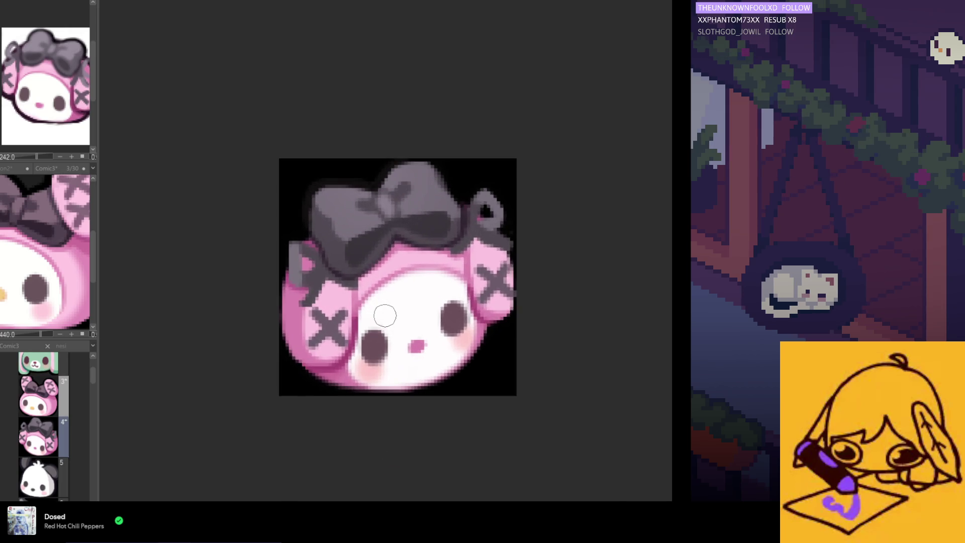
scroll(502, 324, "up", 1)
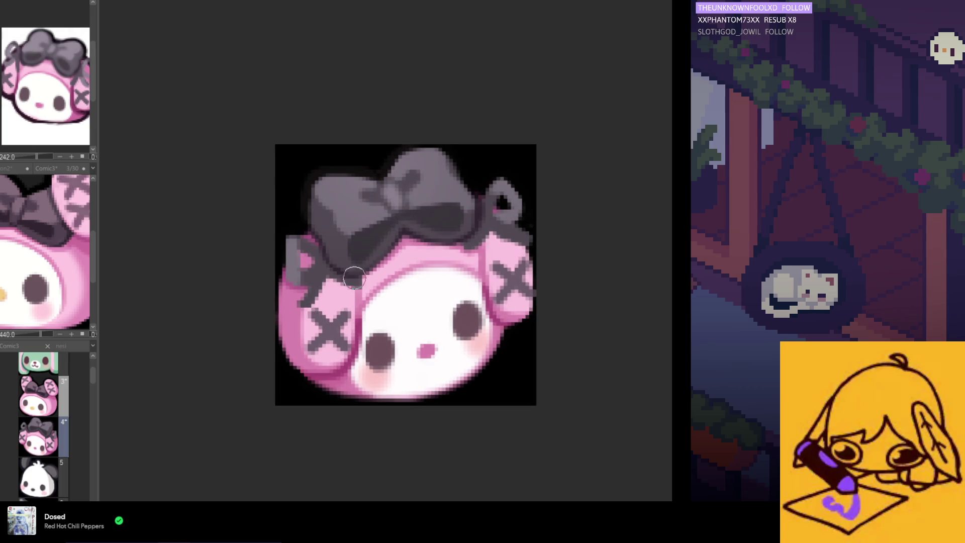
scroll(284, 256, "up", 1)
scroll(284, 255, "up", 1)
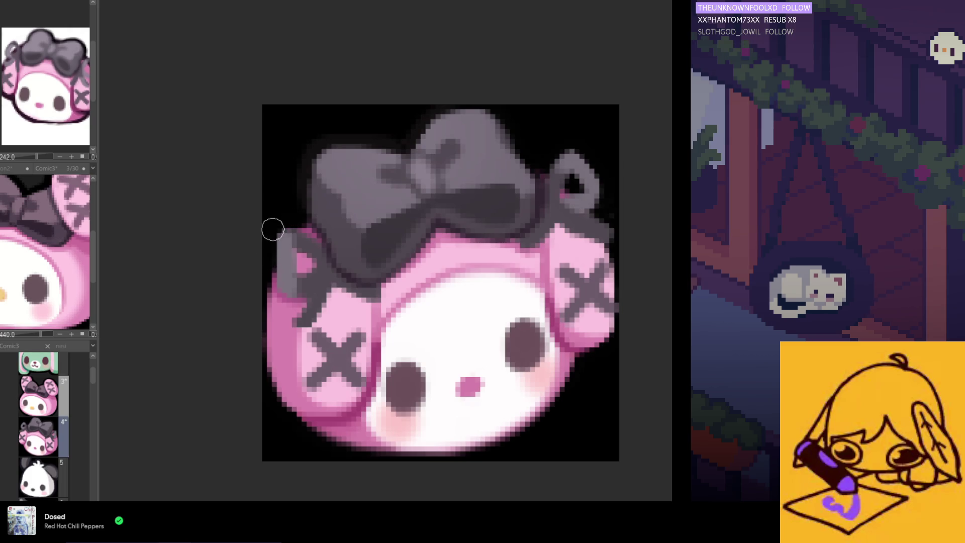
scroll(280, 251, "up", 1)
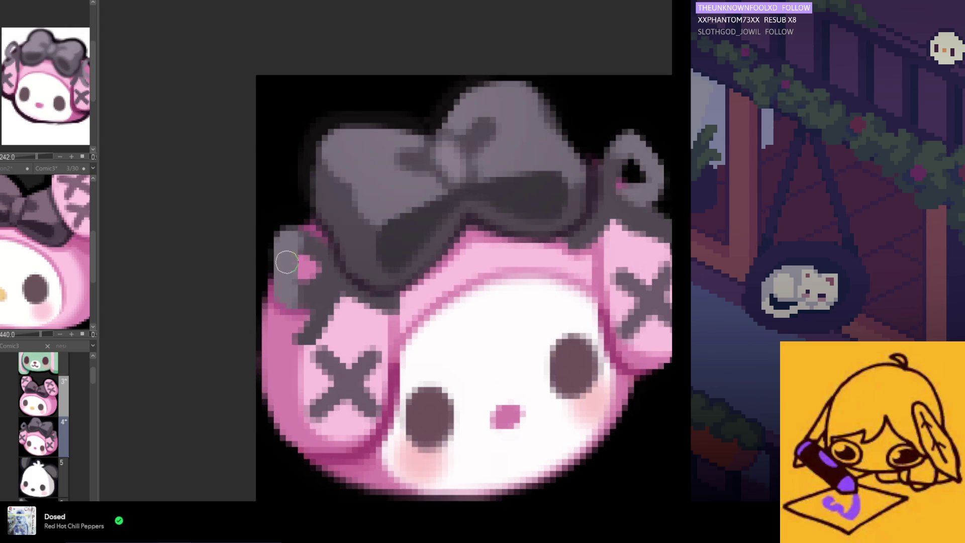
scroll(298, 268, "up", 1)
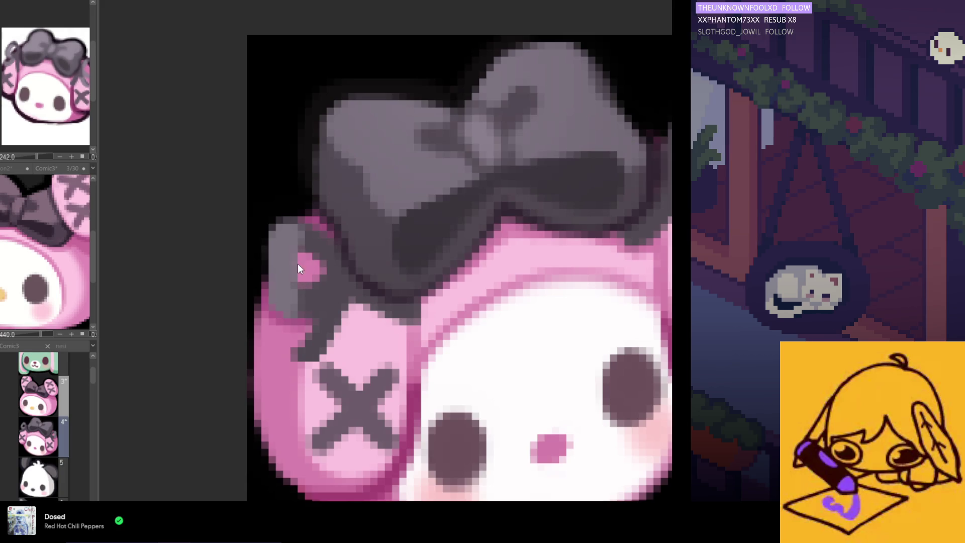
Shade the left ear's outer edge grey, covering the remaining pink strip
left_click_drag(252, 280, 274, 227)
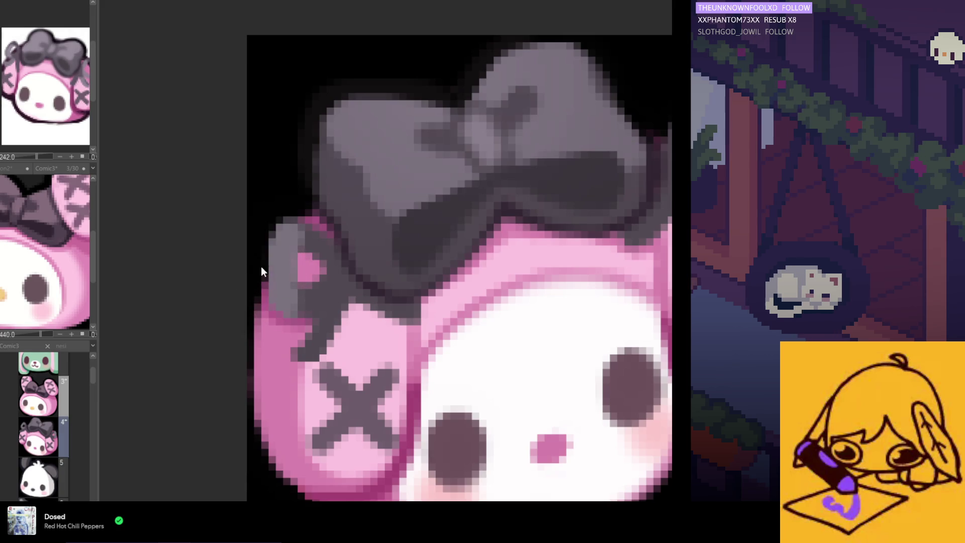
left_click_drag(265, 303, 284, 296)
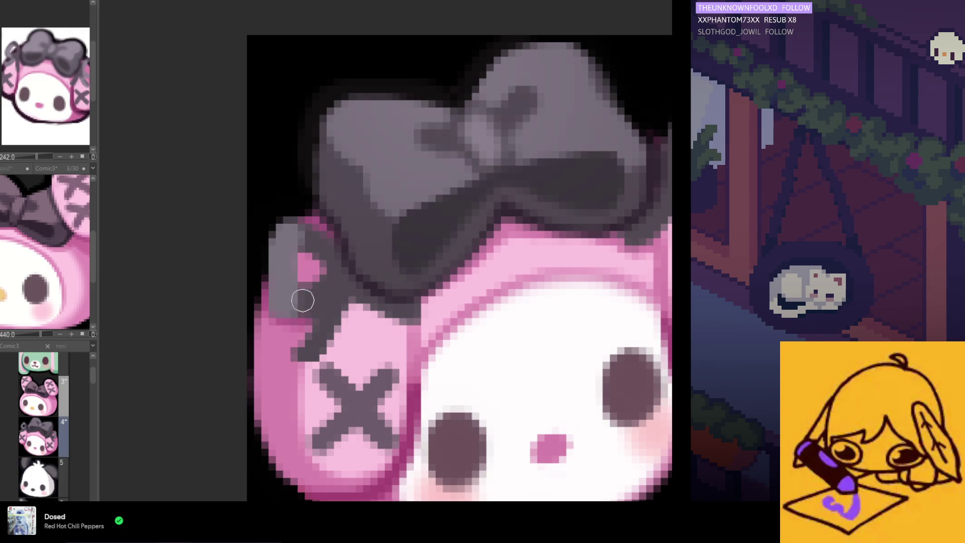
scroll(305, 313, "up", 1)
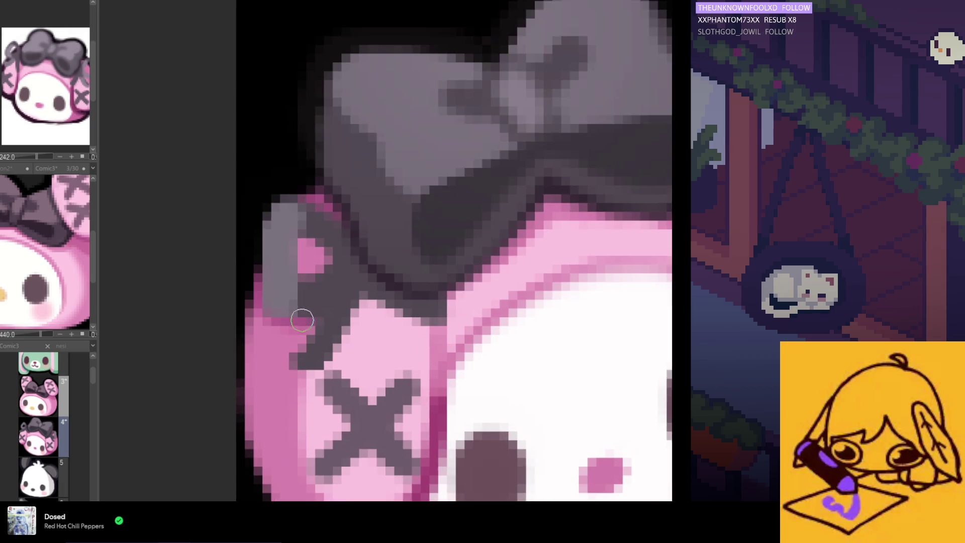
scroll(302, 320, "up", 1)
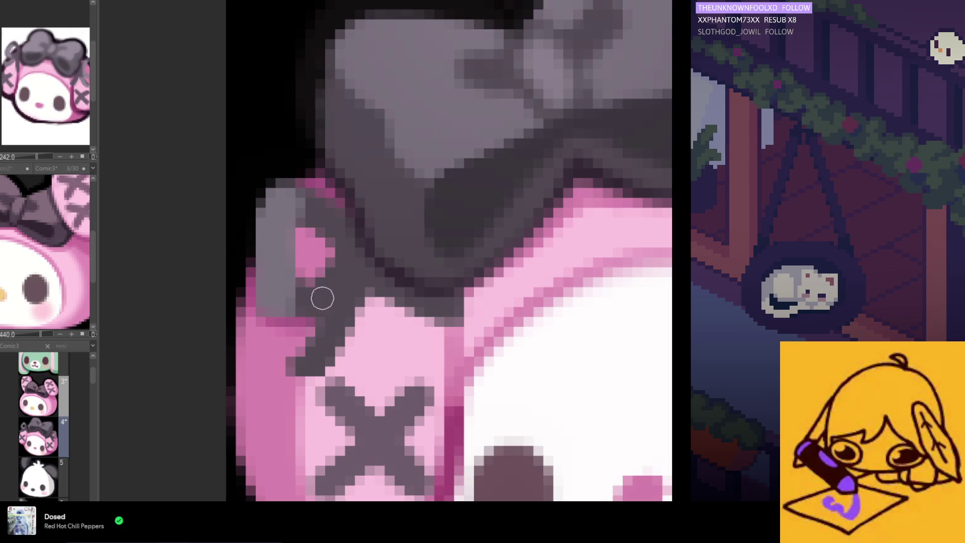
scroll(309, 299, "up", 1)
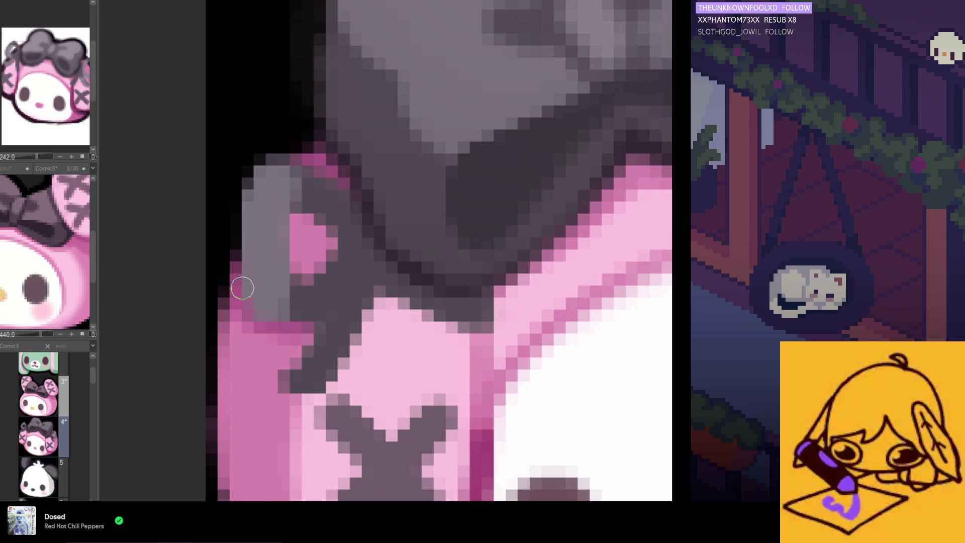
scroll(242, 317, "down", 2)
scroll(286, 354, "down", 3)
scroll(324, 385, "down", 3)
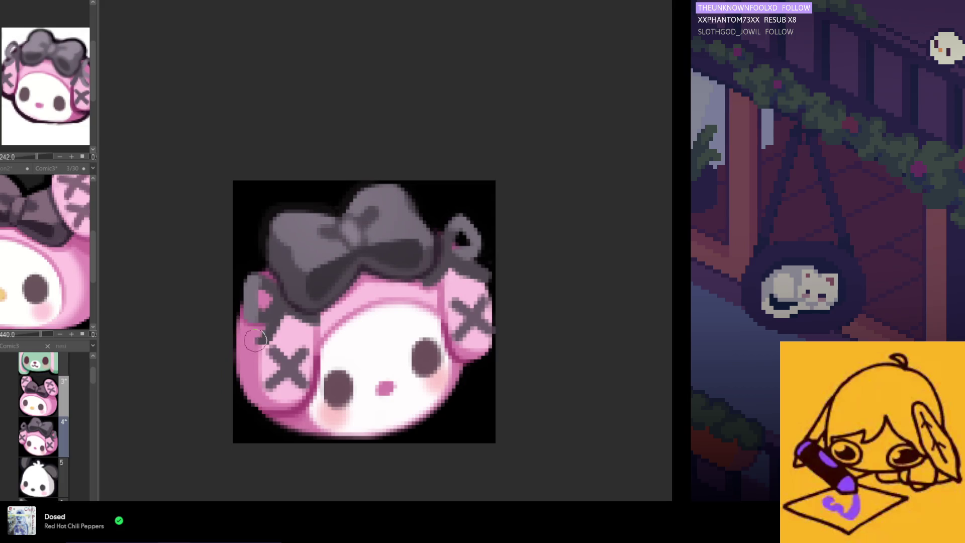
scroll(444, 269, "up", 2)
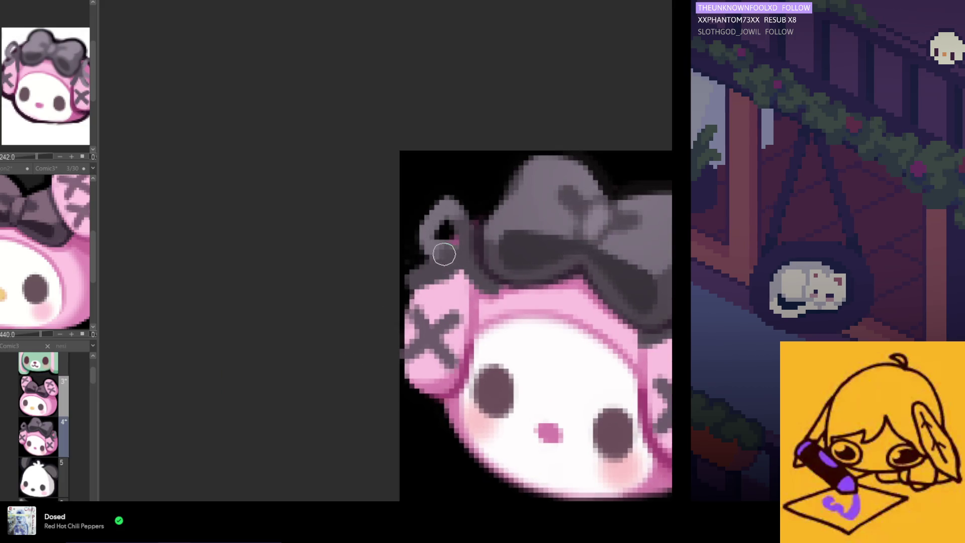
scroll(441, 250, "up", 1)
scroll(451, 239, "up", 1)
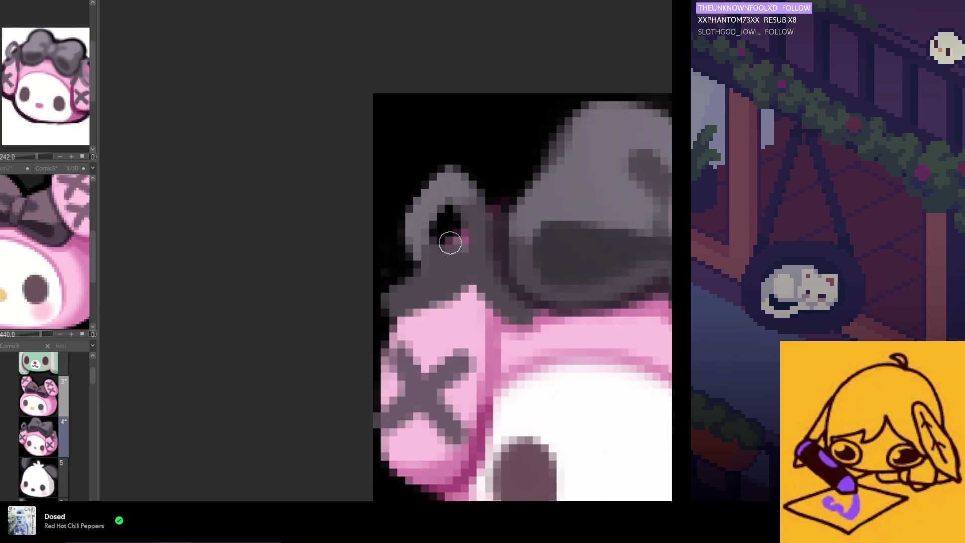
scroll(410, 291, "down", 2)
scroll(398, 340, "down", 2)
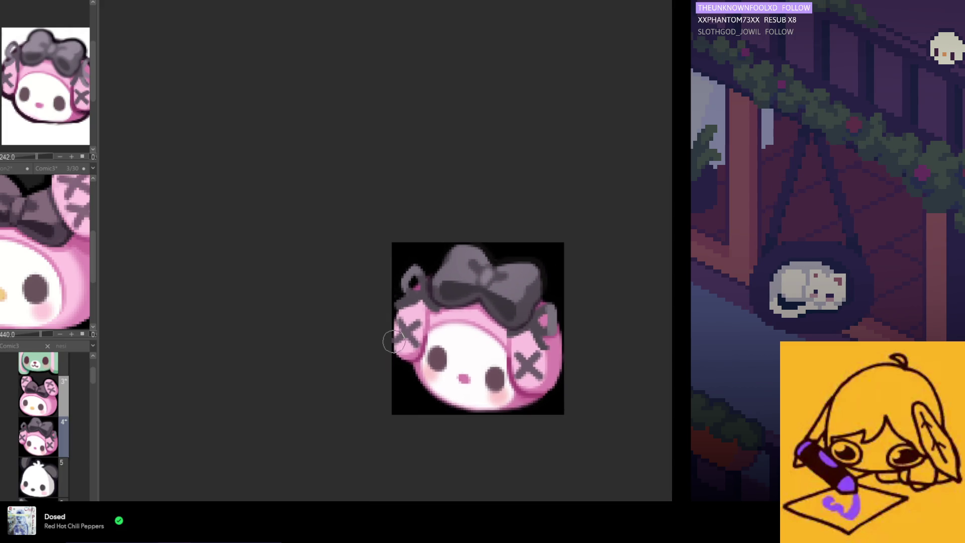
scroll(390, 348, "up", 2)
scroll(378, 282, "up", 1)
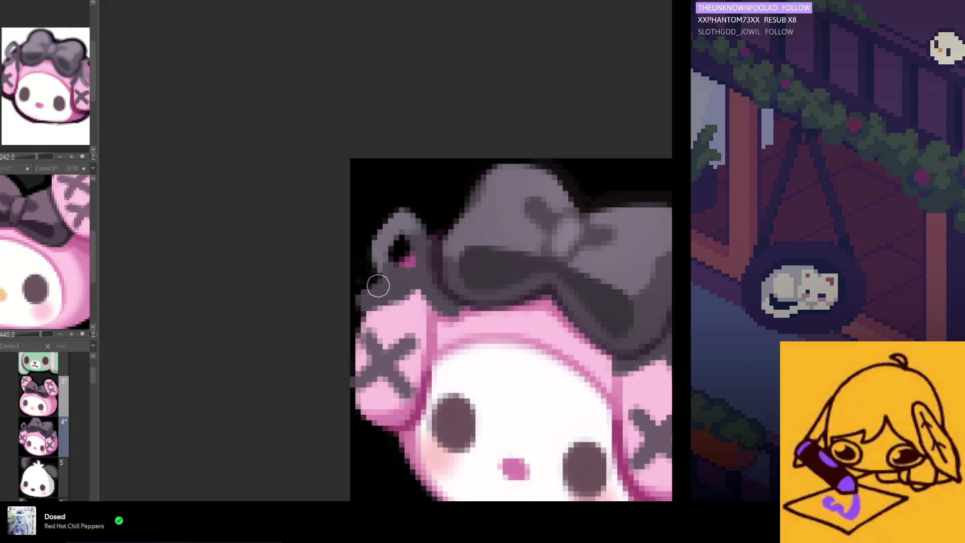
scroll(374, 283, "up", 1)
scroll(375, 282, "up", 2)
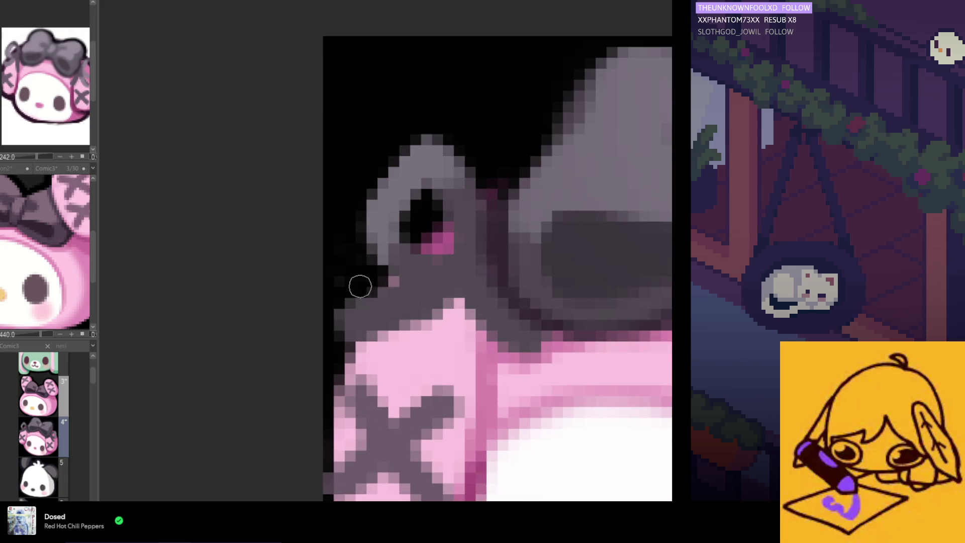
Tidy the left edge in black and reshape the grey-pink boundary beside the bow, checking in mirrored view
mouse_move(337, 295)
left_mouse_down()
mouse_move(355, 309)
mouse_move(352, 340)
mouse_move(366, 336)
left_mouse_up()
left_click_drag(430, 313, 362, 332)
left_click_drag(452, 306, 380, 348)
scroll(379, 349, "down", 5)
scroll(336, 362, "down", 2)
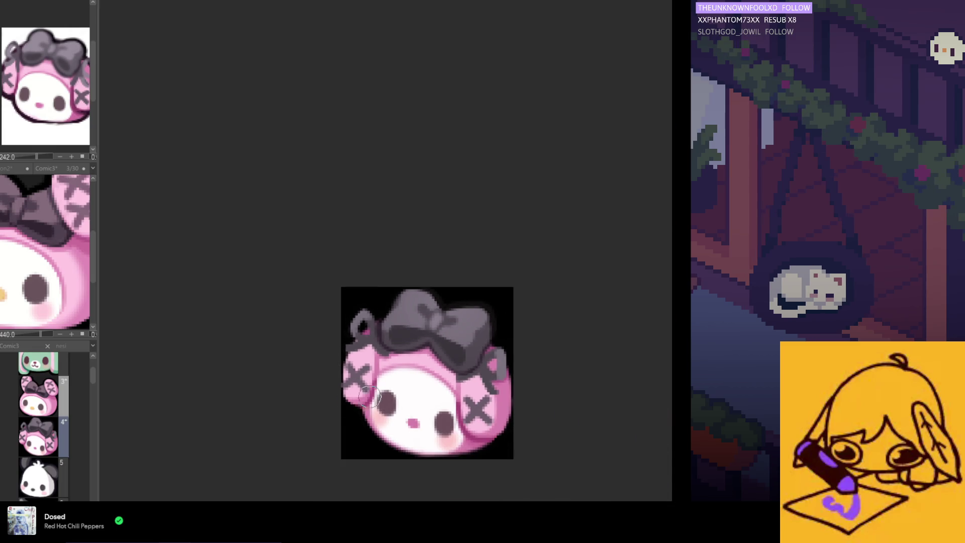
scroll(375, 397, "up", 2)
scroll(384, 373, "up", 2)
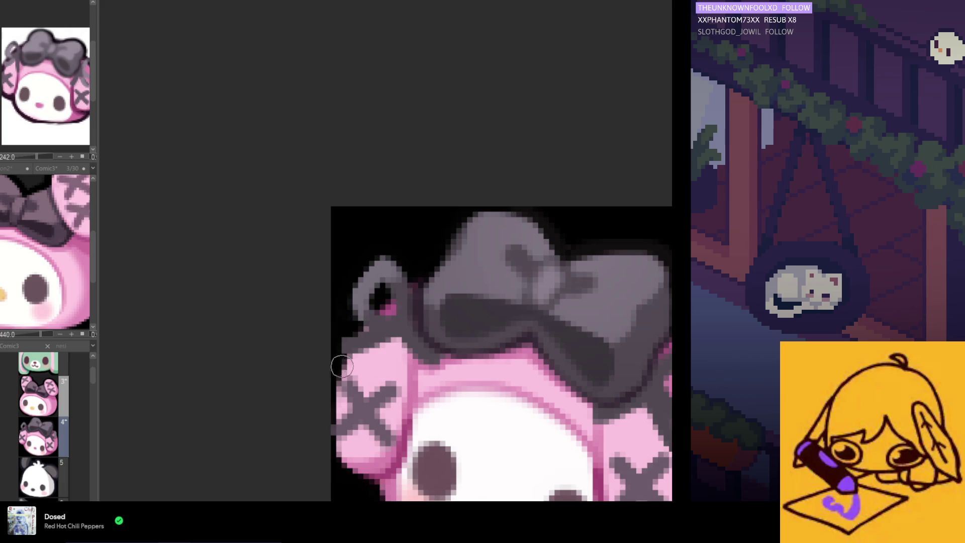
scroll(393, 362, "down", 2)
scroll(384, 402, "down", 1)
key("h")
key("h")
scroll(352, 366, "up", 1)
scroll(350, 365, "up", 1)
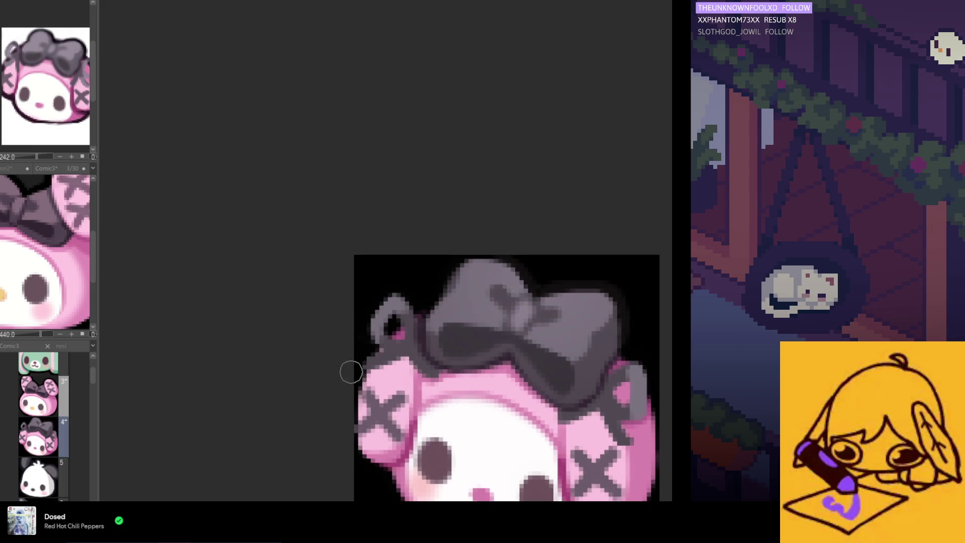
scroll(350, 360, "down", 1)
scroll(350, 358, "up", 1)
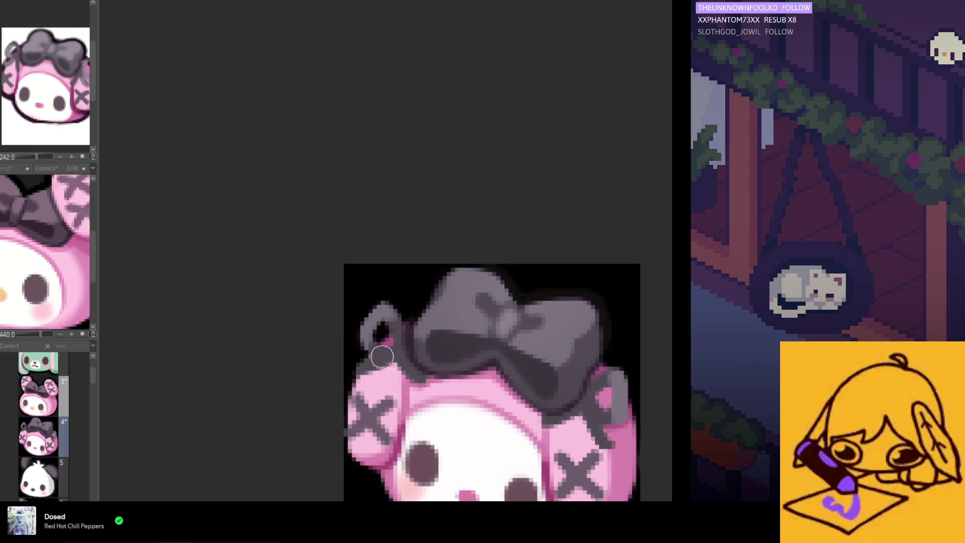
scroll(362, 349, "up", 1)
scroll(371, 342, "up", 1)
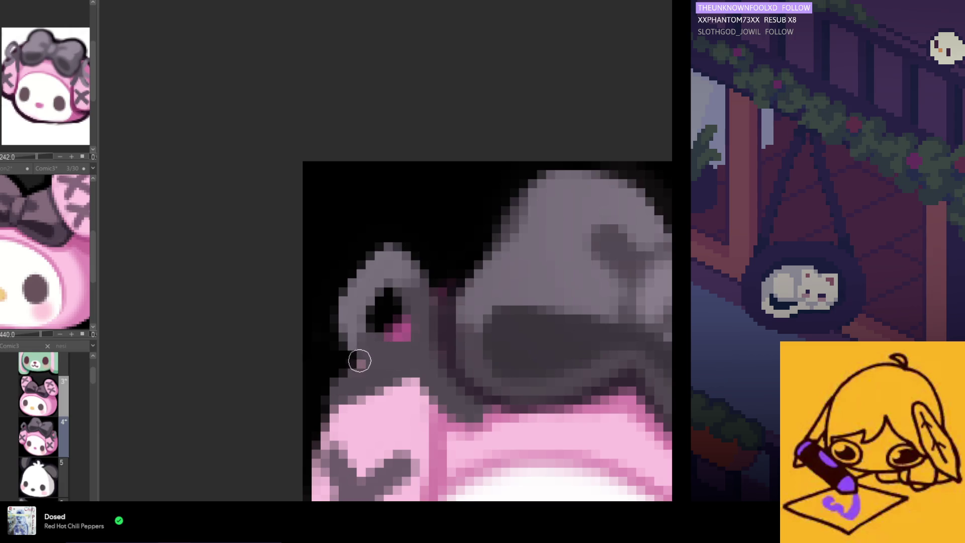
scroll(360, 361, "up", 1)
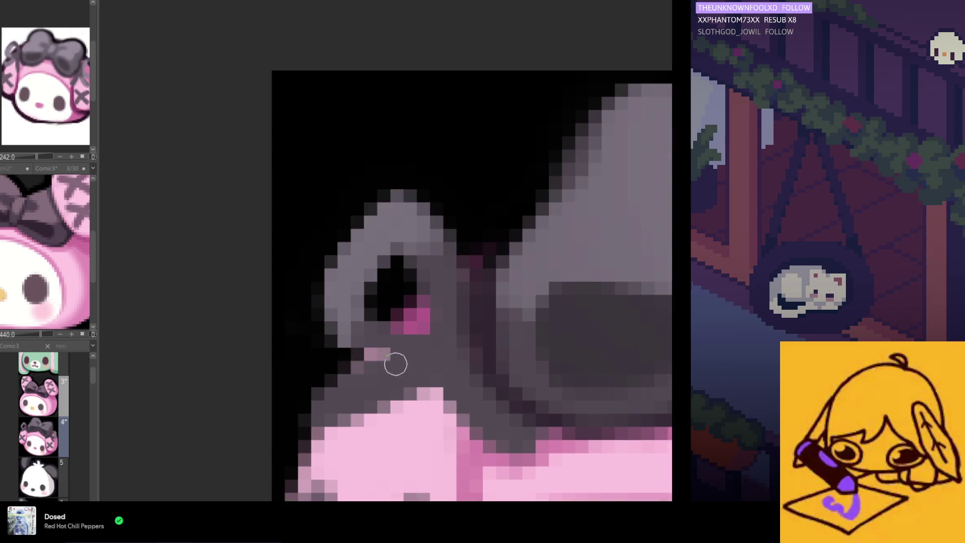
Recolour the stray pink and magenta pixels in the ear loop grey and extend pink up the ear base
left_click(385, 365)
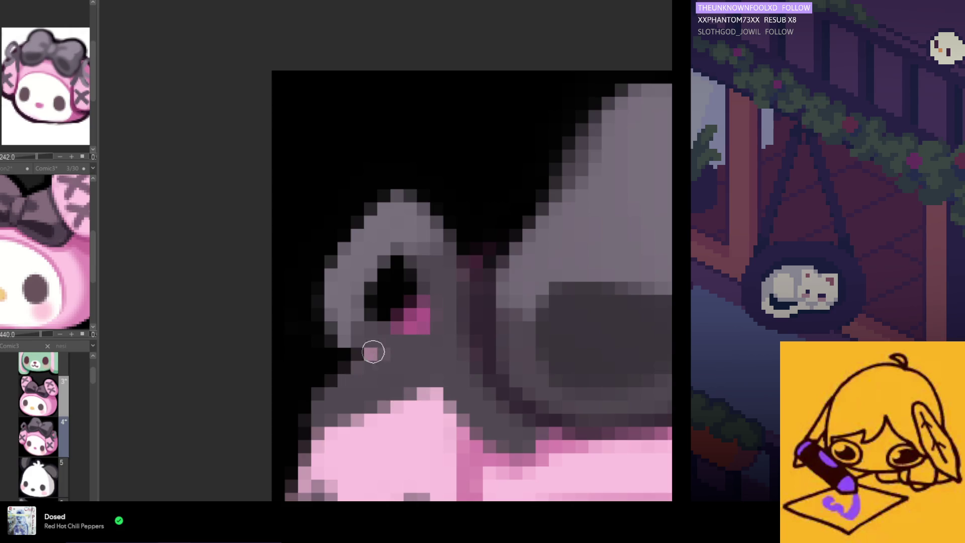
left_click_drag(370, 324, 398, 329)
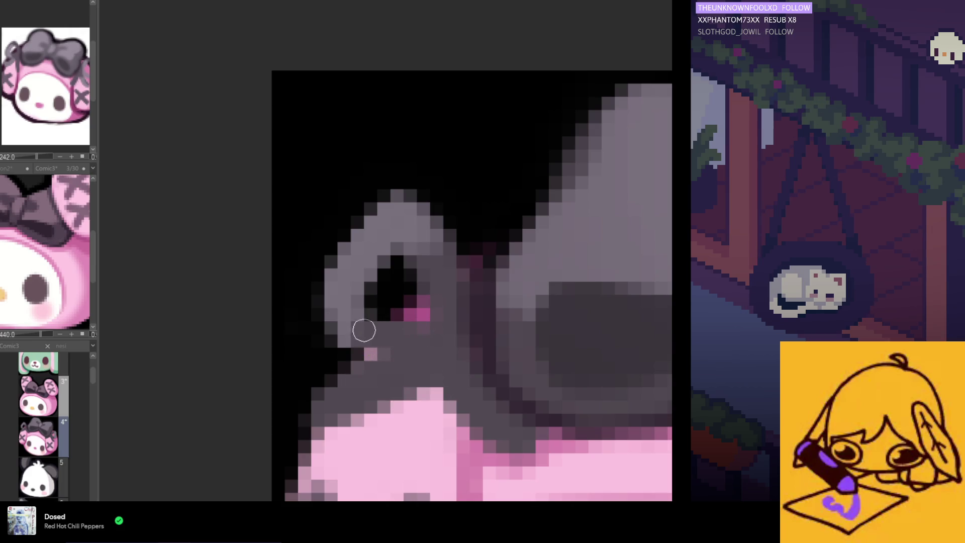
mouse_move(364, 375)
left_mouse_down()
mouse_move(377, 411)
mouse_move(422, 381)
left_mouse_up()
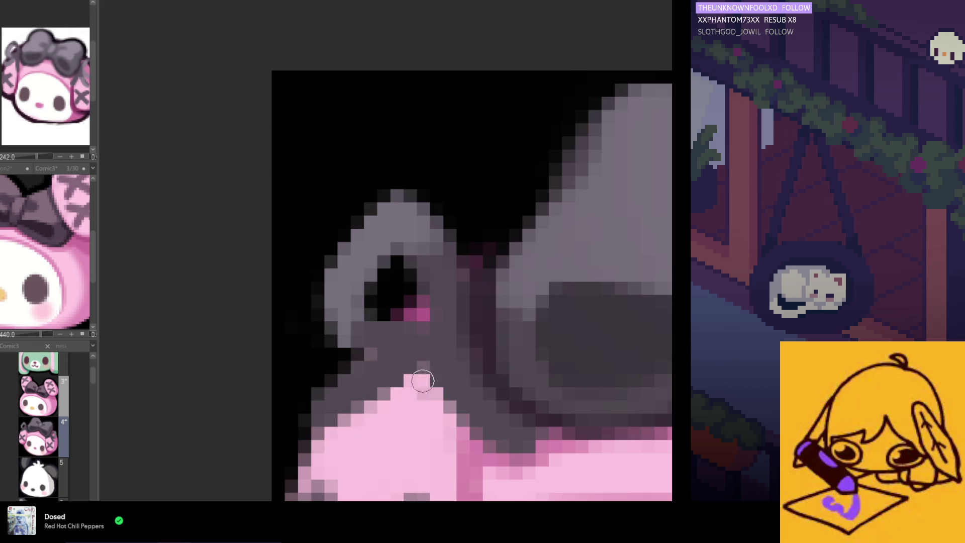
scroll(423, 382, "down", 2)
scroll(408, 374, "down", 1)
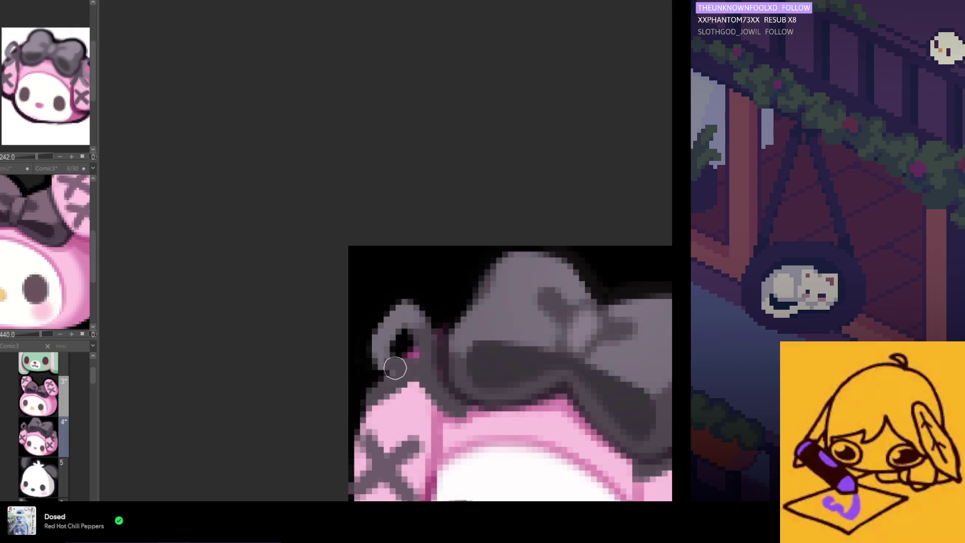
scroll(393, 367, "up", 2)
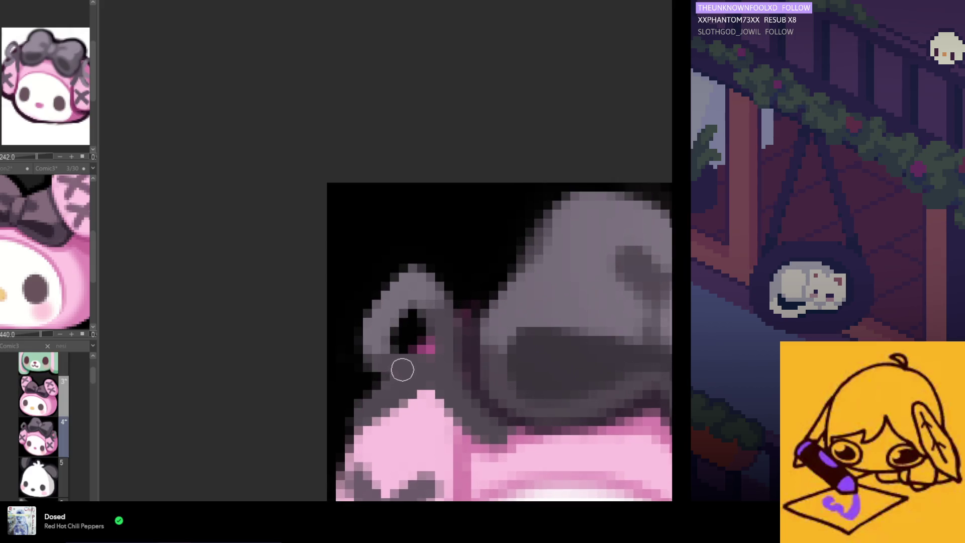
scroll(378, 357, "down", 5)
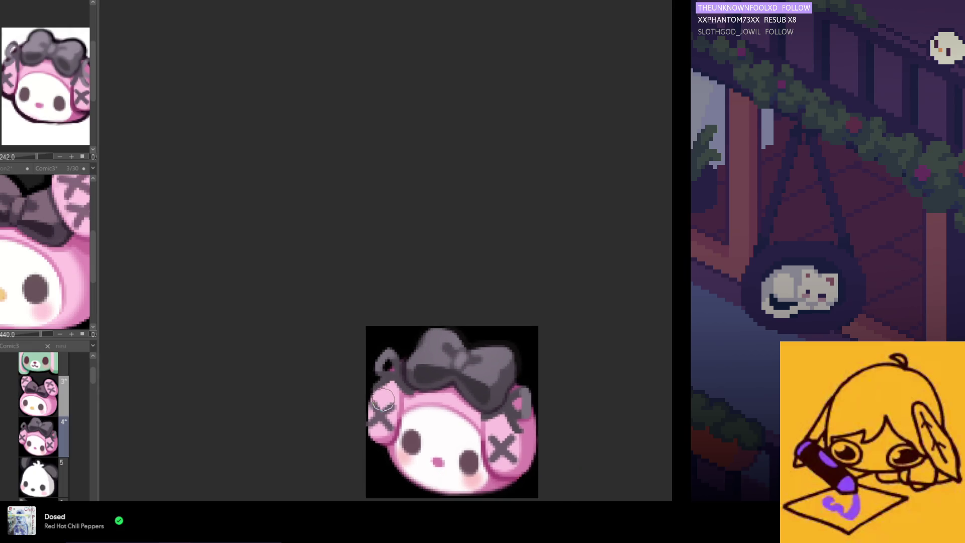
scroll(487, 420, "up", 1)
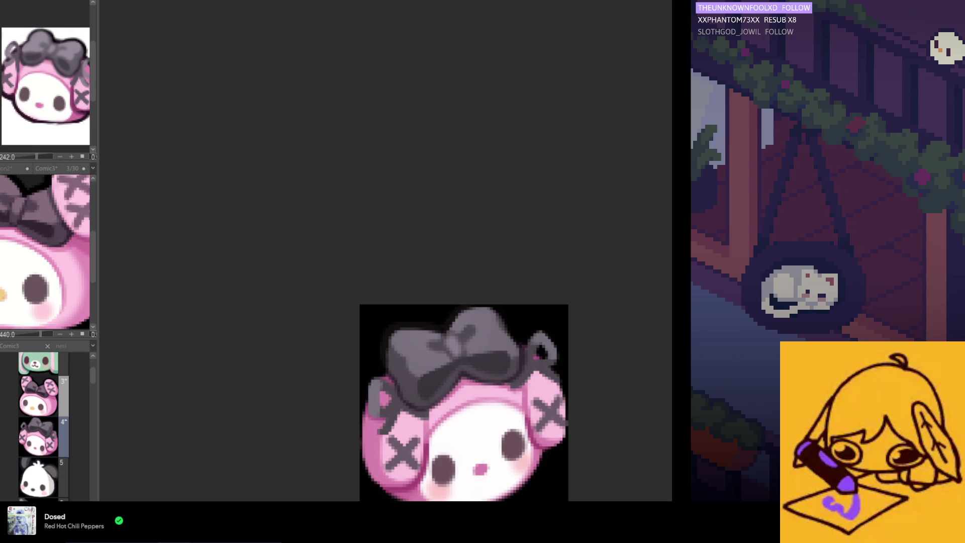
key("h")
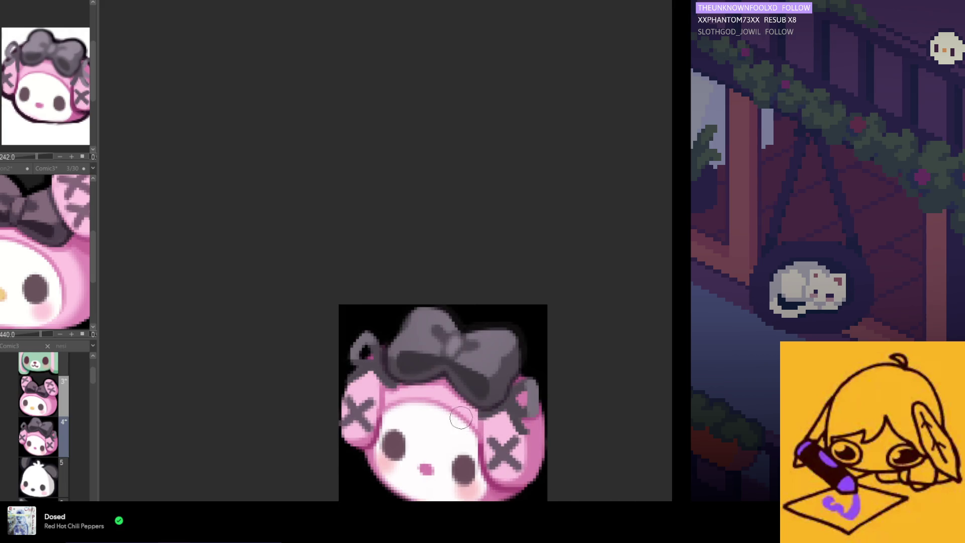
scroll(525, 421, "up", 1)
scroll(525, 420, "up", 1)
scroll(539, 399, "up", 1)
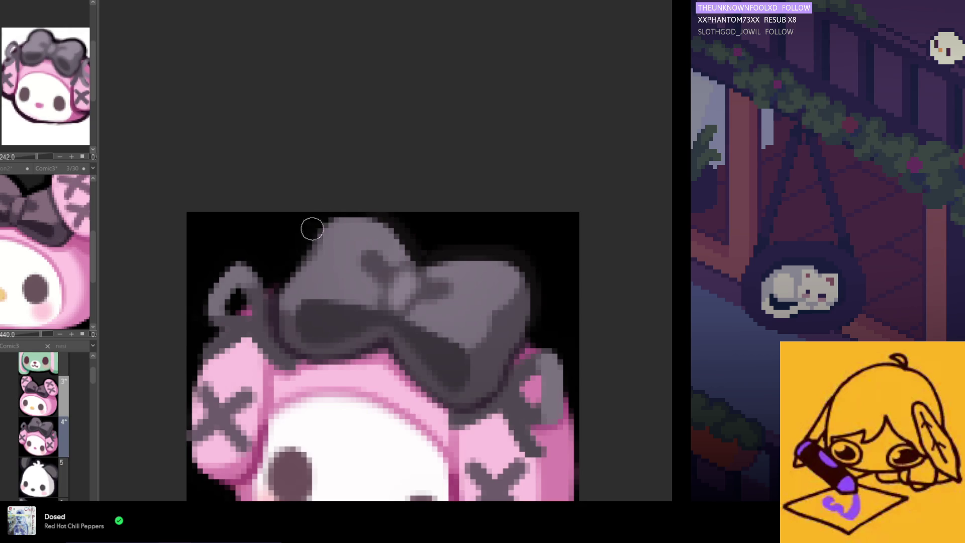
scroll(302, 246, "down", 2)
scroll(328, 247, "up", 2)
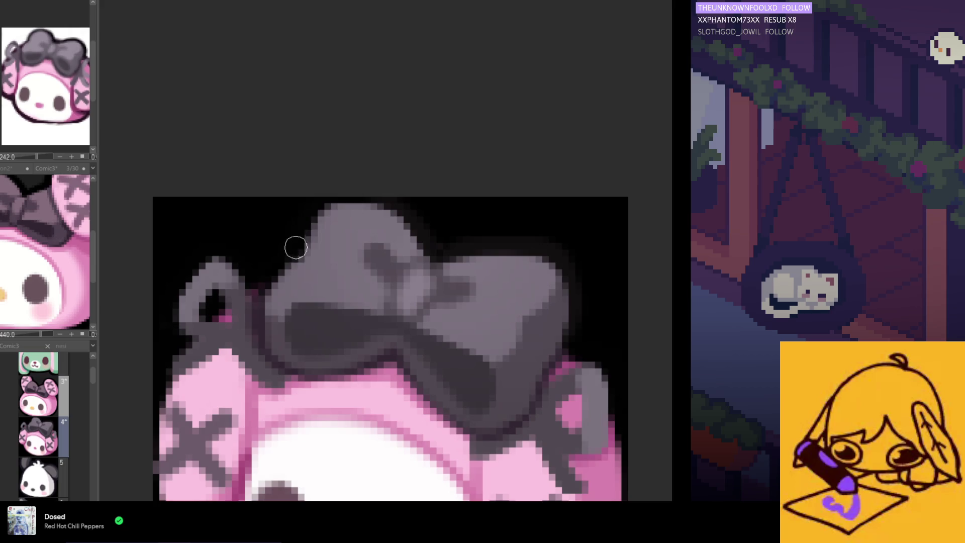
scroll(395, 308, "down", 1)
scroll(403, 304, "down", 1)
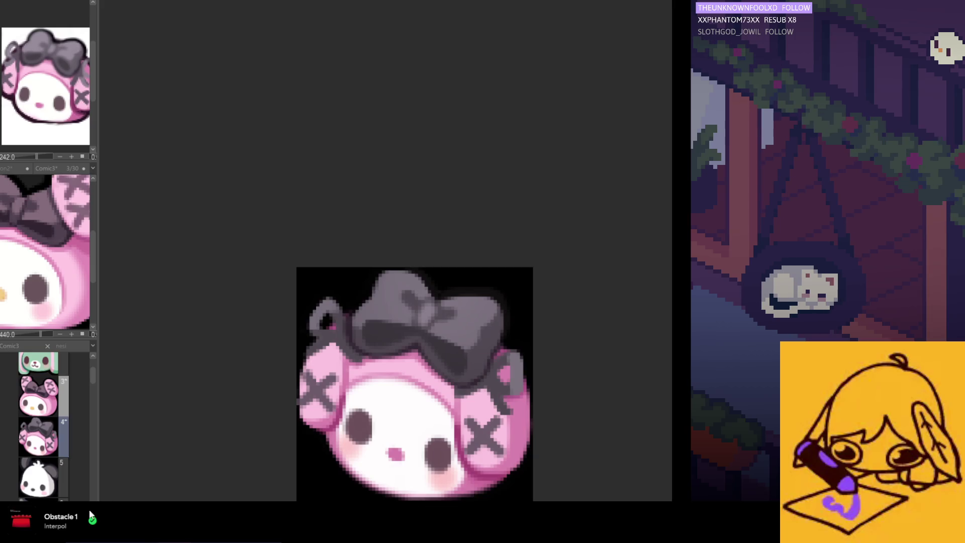
right_click(62, 517)
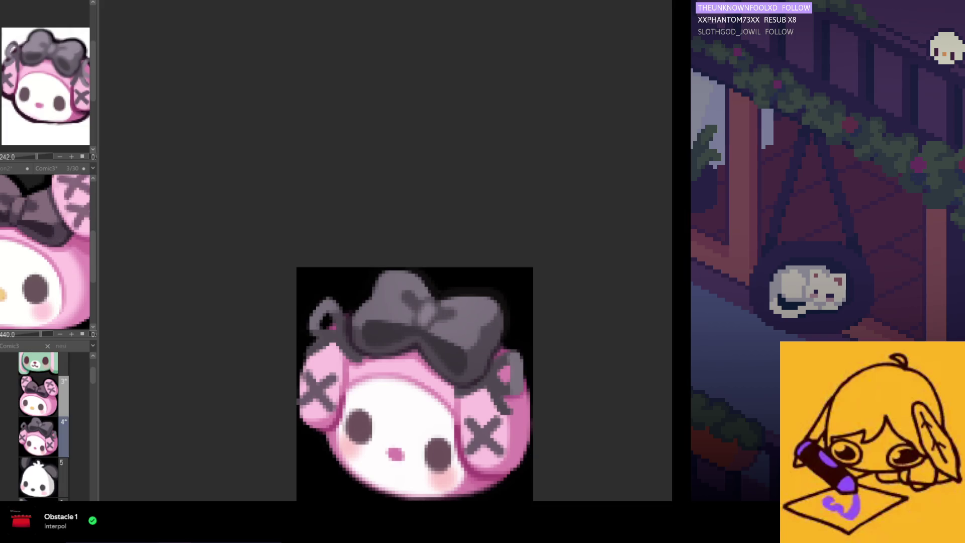
scroll(447, 318, "down", 2)
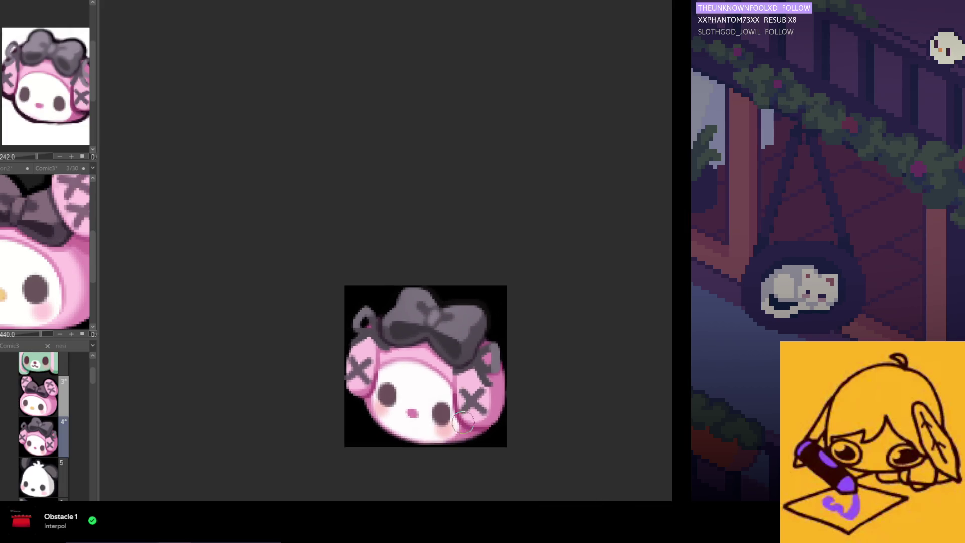
scroll(474, 424, "up", 2)
scroll(377, 351, "up", 1)
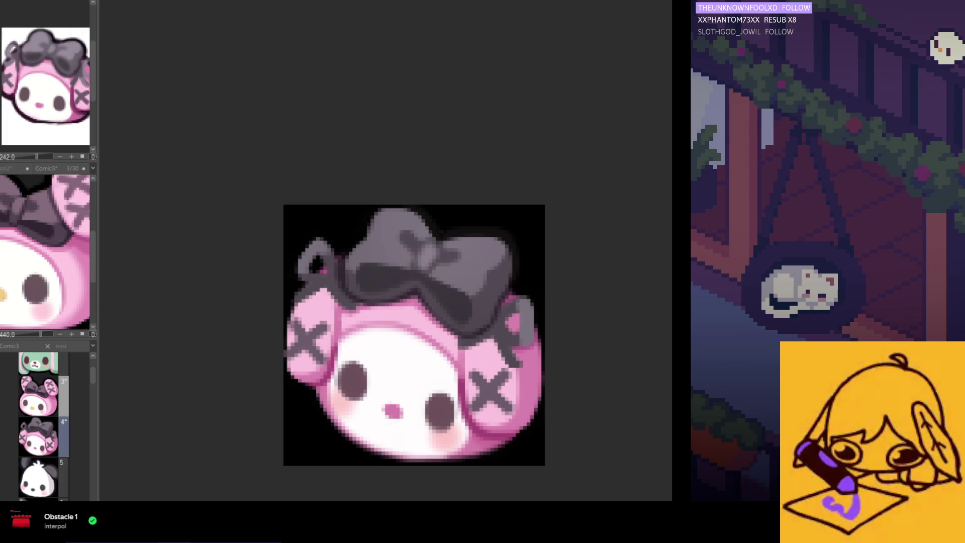
scroll(285, 358, "up", 2)
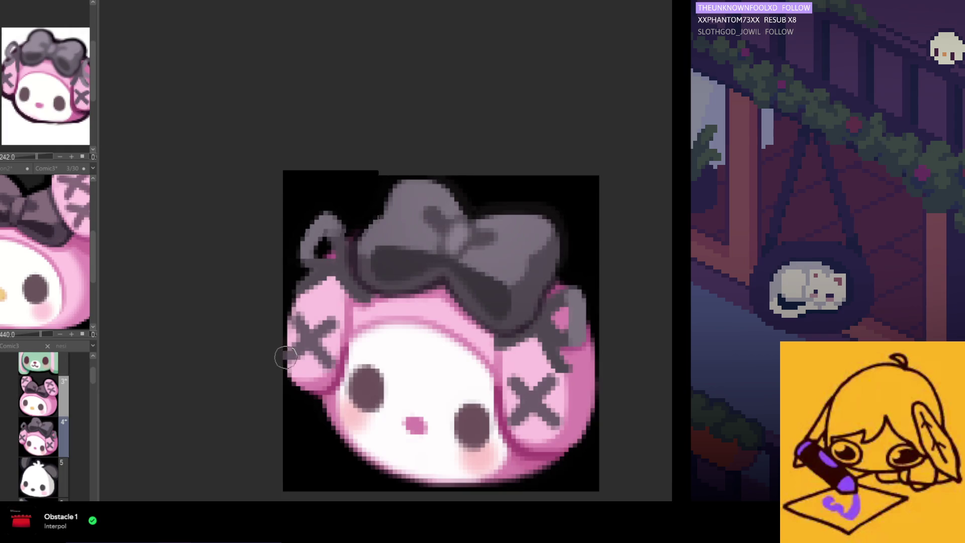
scroll(285, 358, "up", 1)
scroll(282, 369, "down", 2)
scroll(370, 350, "down", 1)
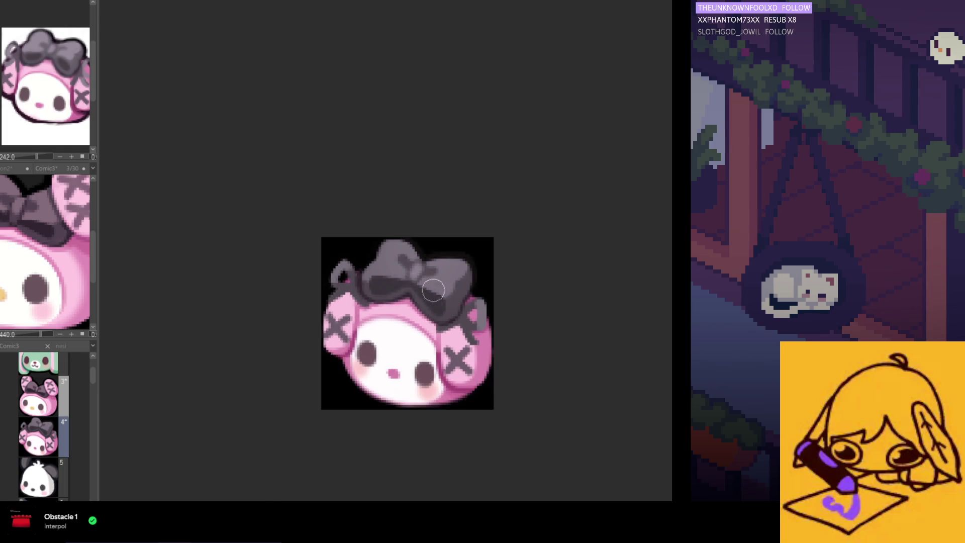
scroll(454, 335, "down", 1)
scroll(418, 340, "down", 1)
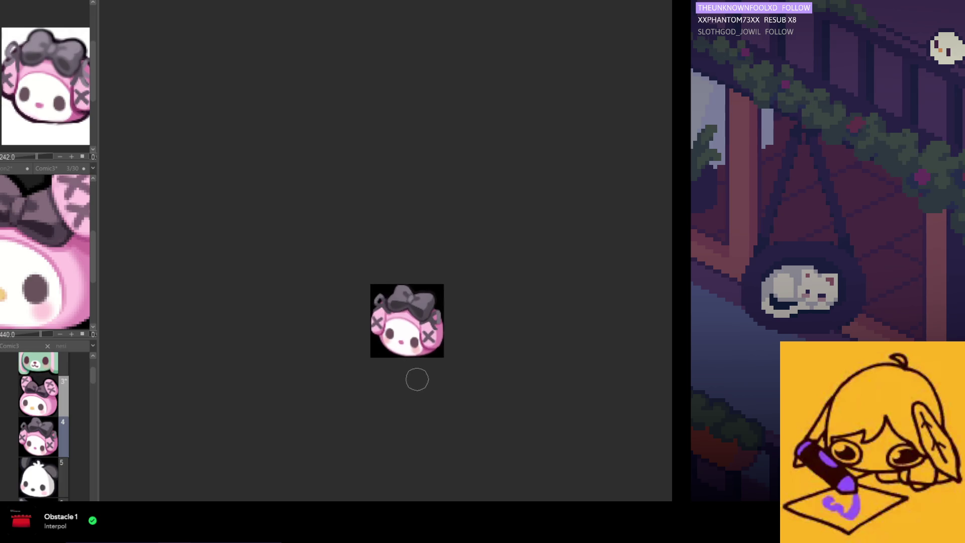
scroll(415, 379, "up", 1)
scroll(416, 347, "up", 1)
scroll(415, 313, "up", 1)
scroll(430, 317, "up", 1)
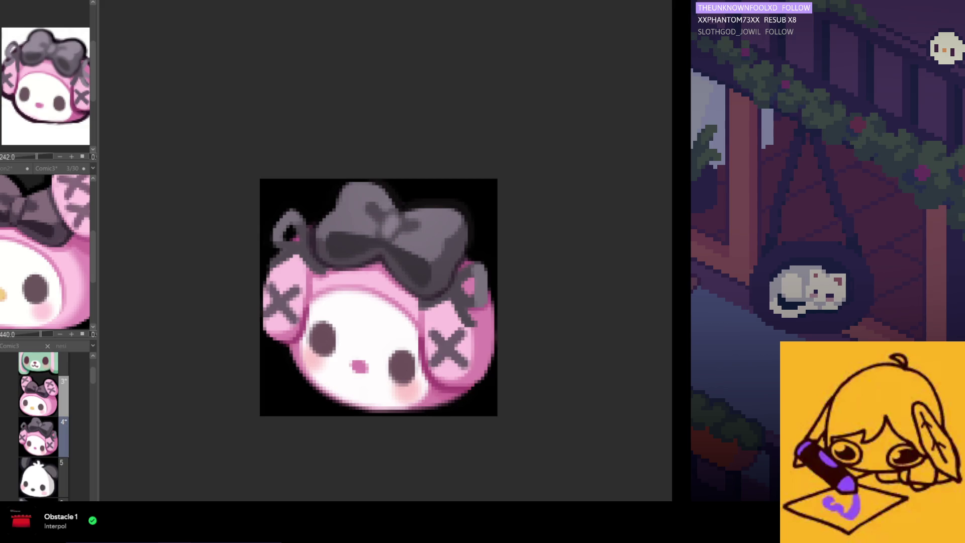
scroll(418, 265, "up", 1)
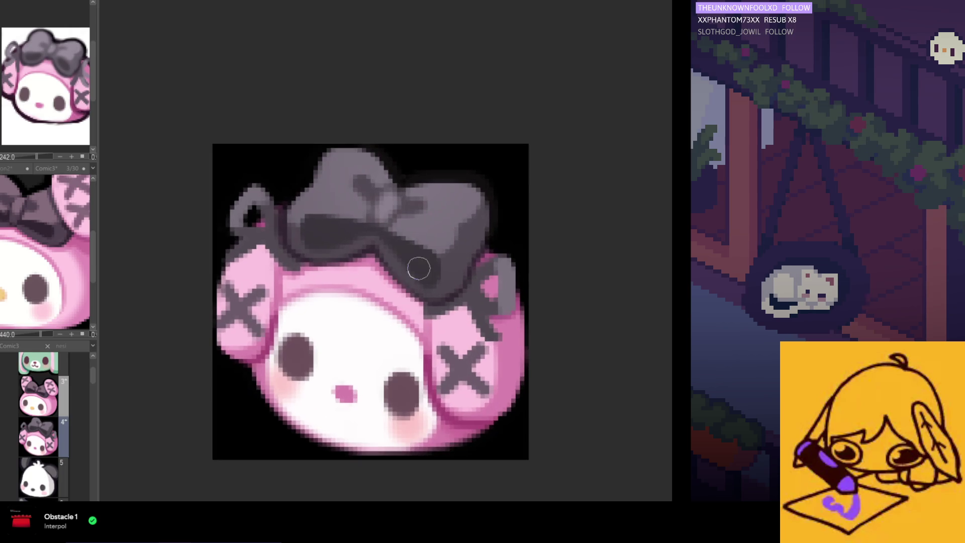
scroll(467, 319, "up", 1)
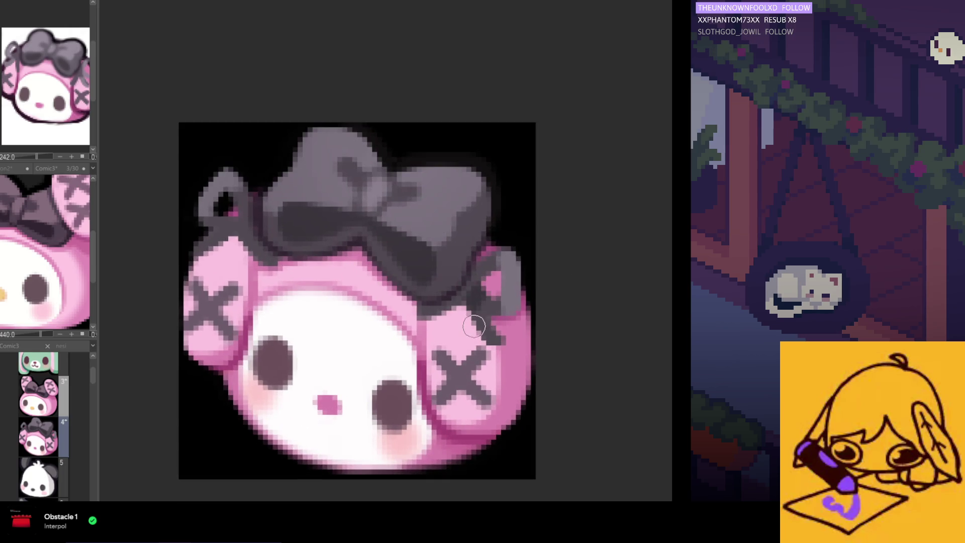
scroll(469, 311, "up", 1)
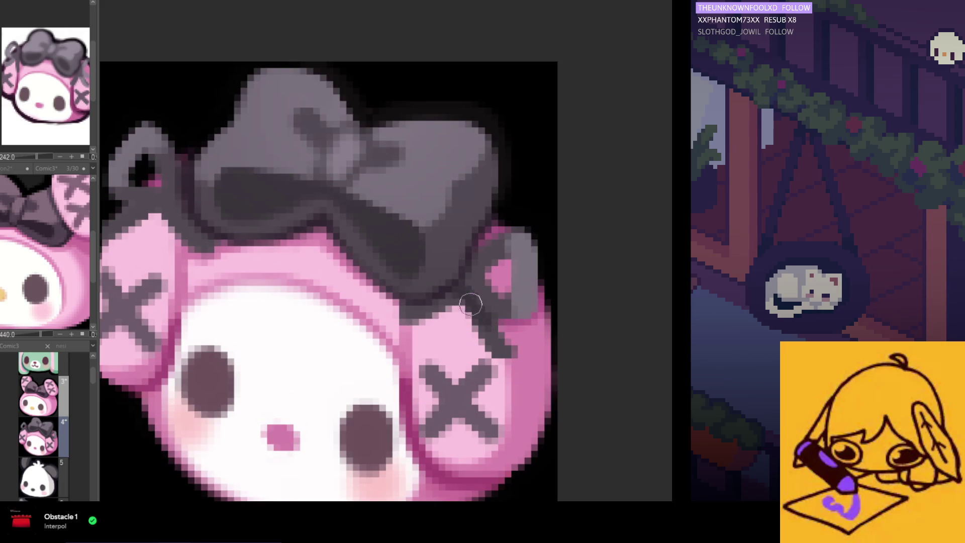
scroll(453, 306, "down", 2)
scroll(392, 317, "down", 2)
scroll(343, 325, "up", 1)
scroll(343, 324, "up", 1)
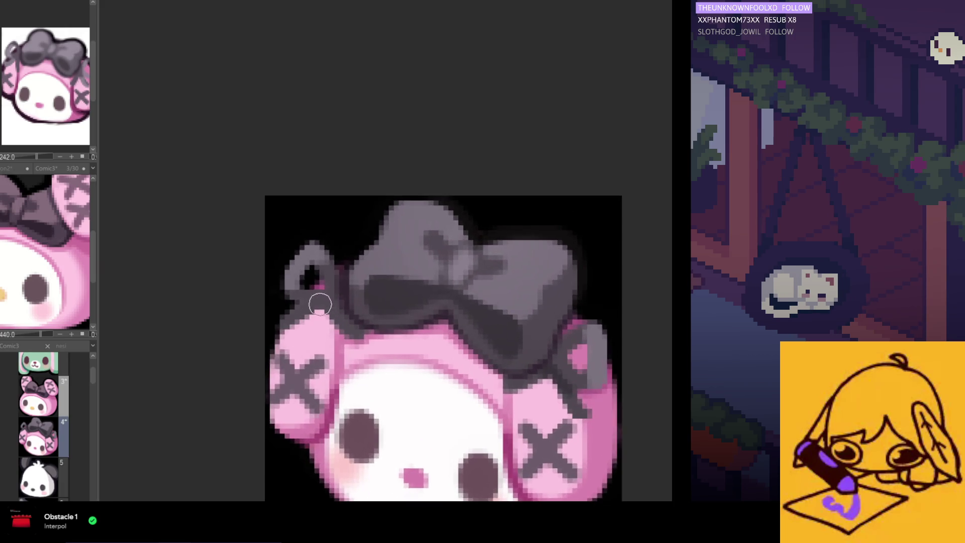
scroll(340, 313, "up", 1)
scroll(365, 297, "up", 1)
scroll(365, 297, "down", 2)
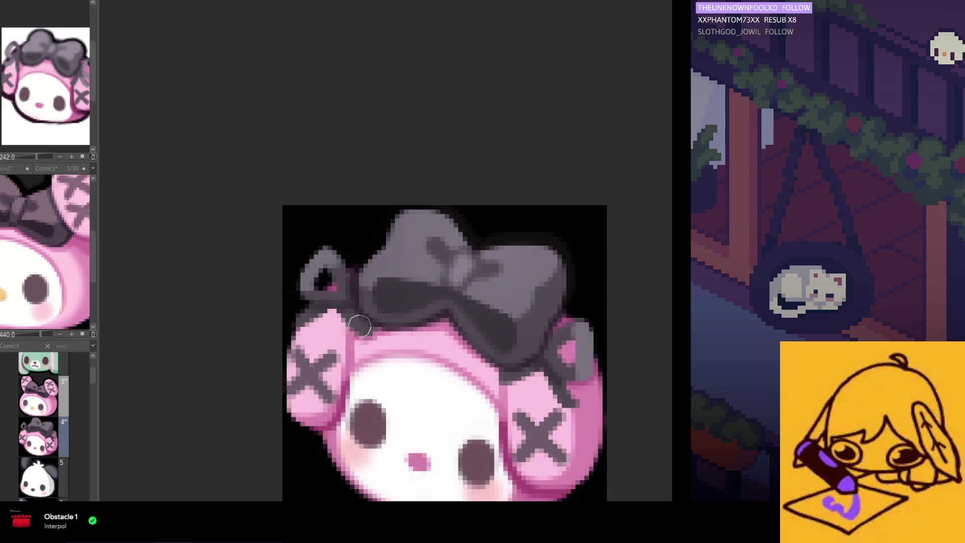
scroll(385, 327, "down", 1)
scroll(404, 356, "down", 1)
scroll(423, 386, "down", 1)
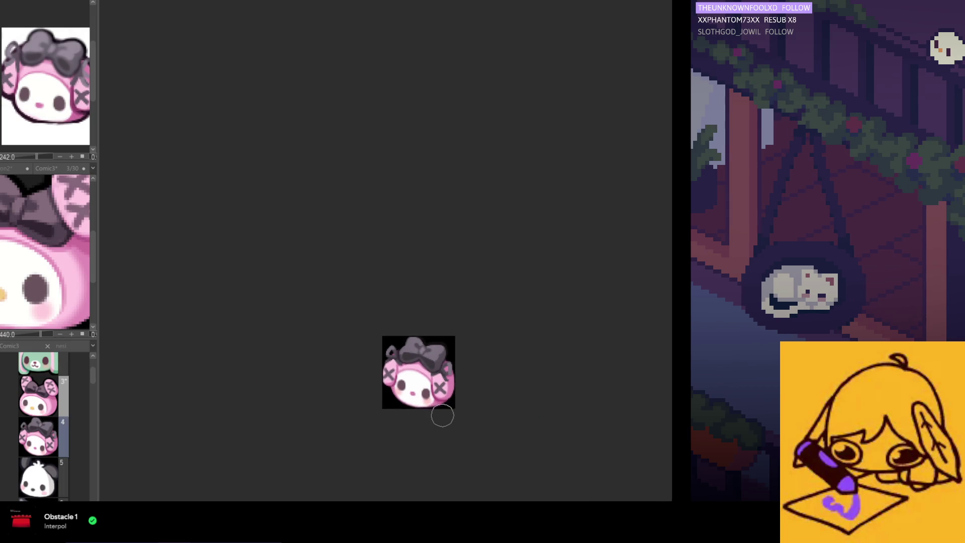
scroll(440, 408, "up", 1)
scroll(436, 396, "up", 1)
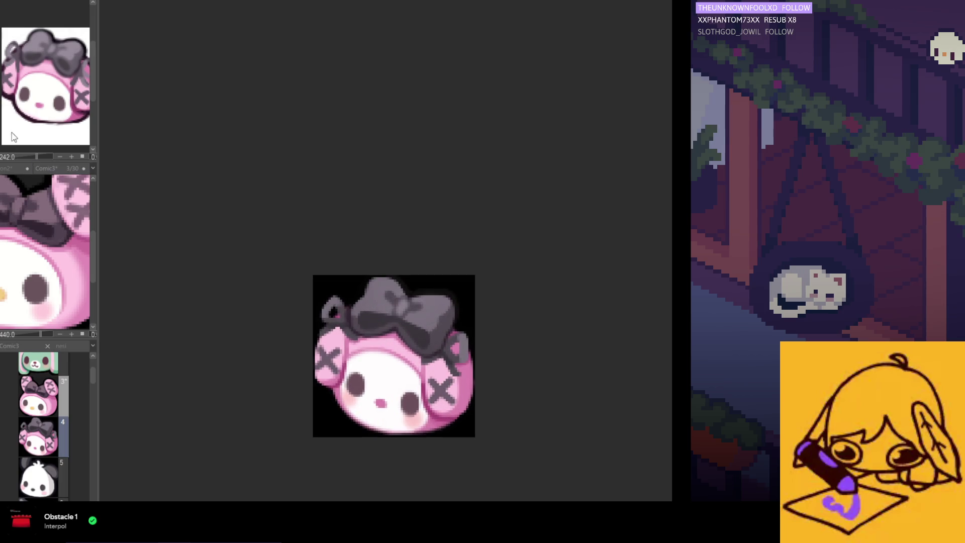
Lasso the character's right side, try nudging it up, cancel the transform and deselect
left_click_drag(475, 419, 400, 436)
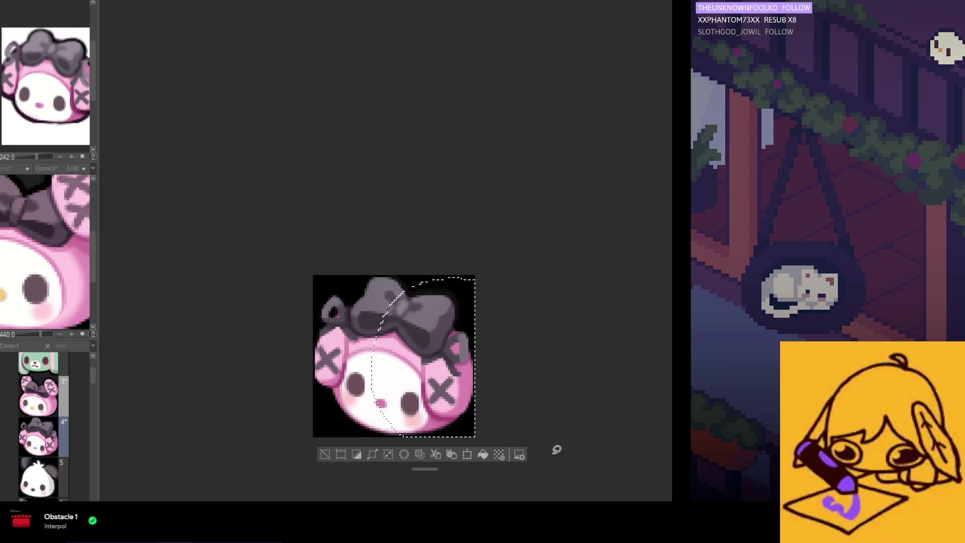
left_click(468, 454)
left_click_drag(458, 408, 451, 403)
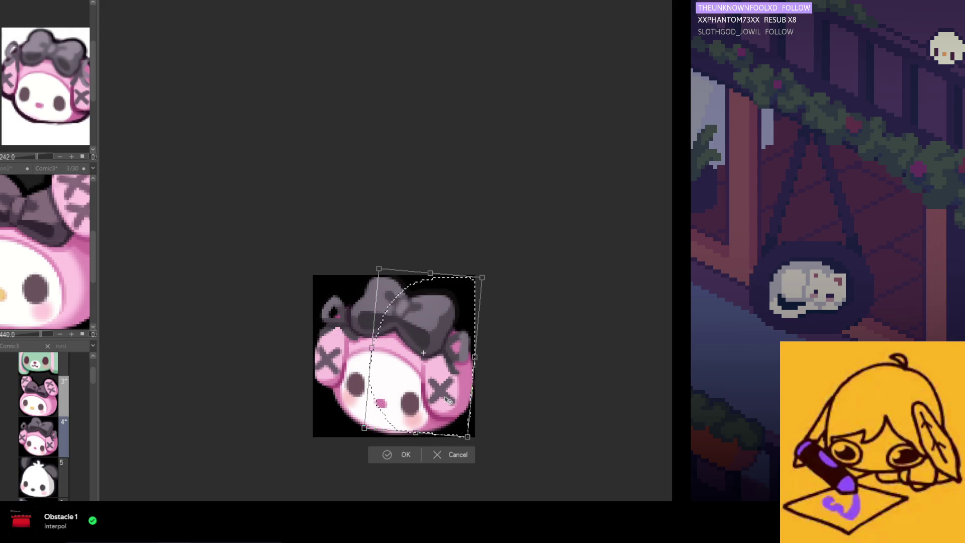
left_click(455, 453)
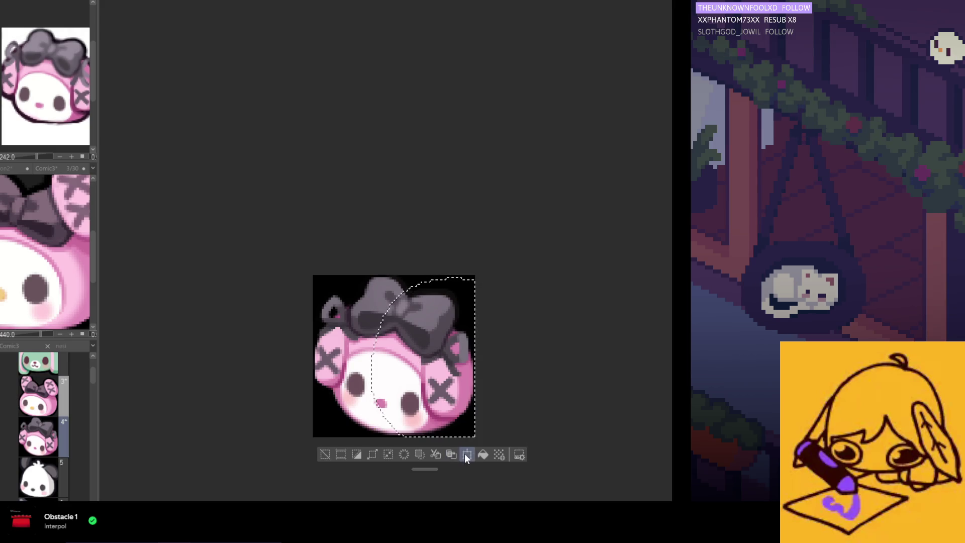
left_click(424, 453)
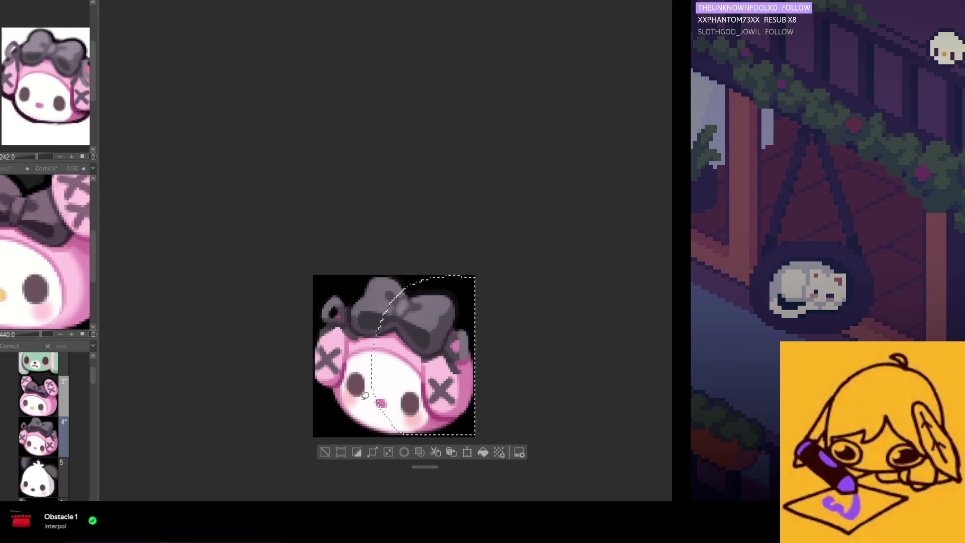
key("ctrl+d")
scroll(365, 395, "down", 1)
scroll(437, 422, "down", 1)
scroll(369, 363, "up", 1)
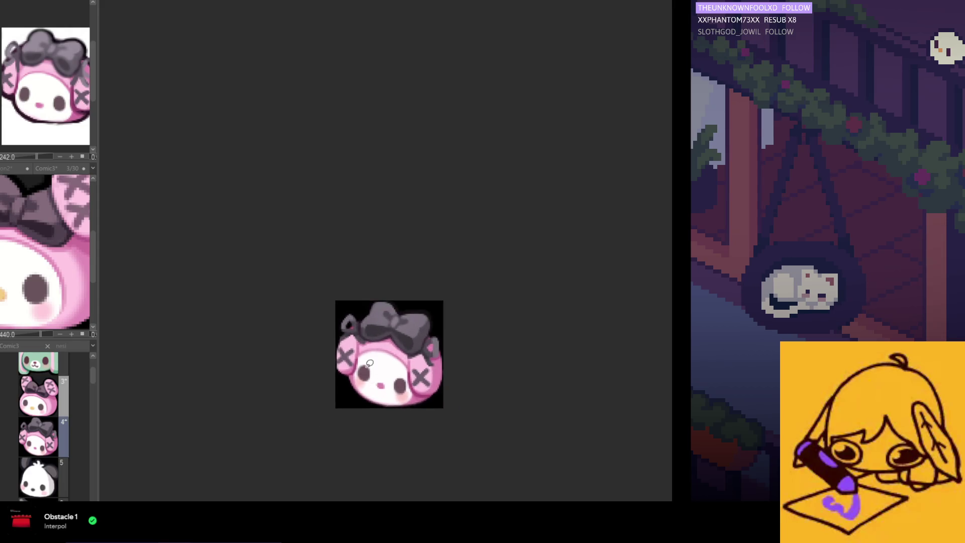
scroll(370, 364, "up", 2)
Lasso the upper-left ear and bow area, move it down a few pixels, confirm and deselect
left_click_drag(286, 315, 399, 364)
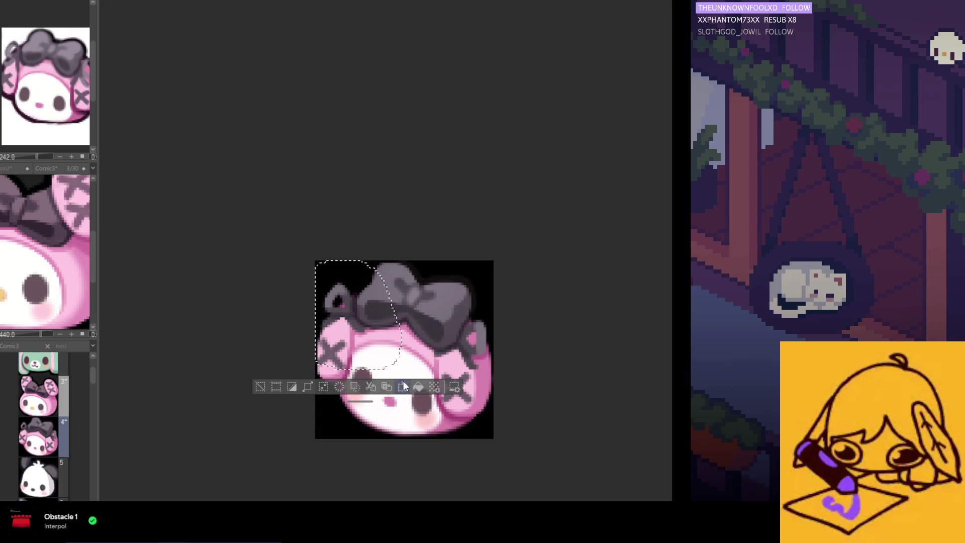
left_click(403, 388)
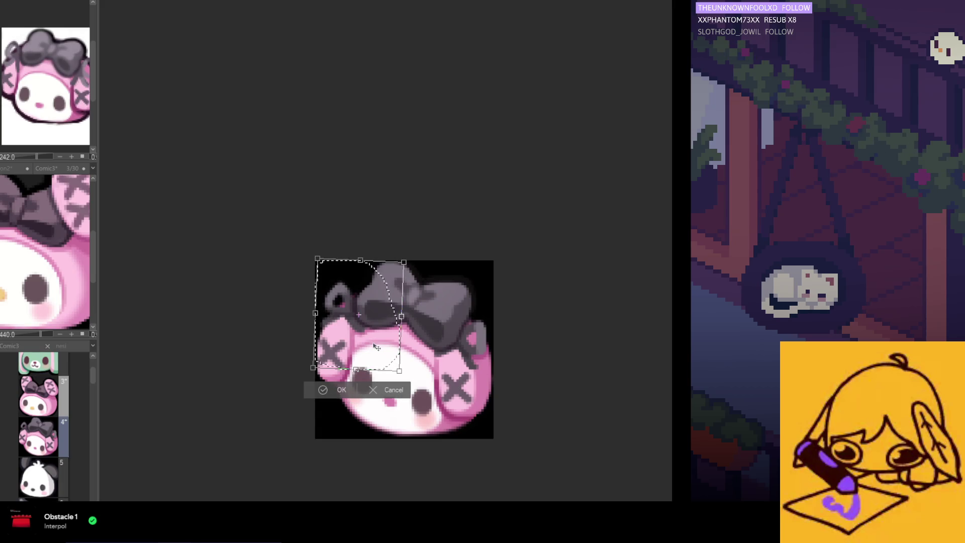
left_click_drag(375, 344, 375, 347)
key("Return")
key("ctrl+d")
scroll(337, 361, "up", 1)
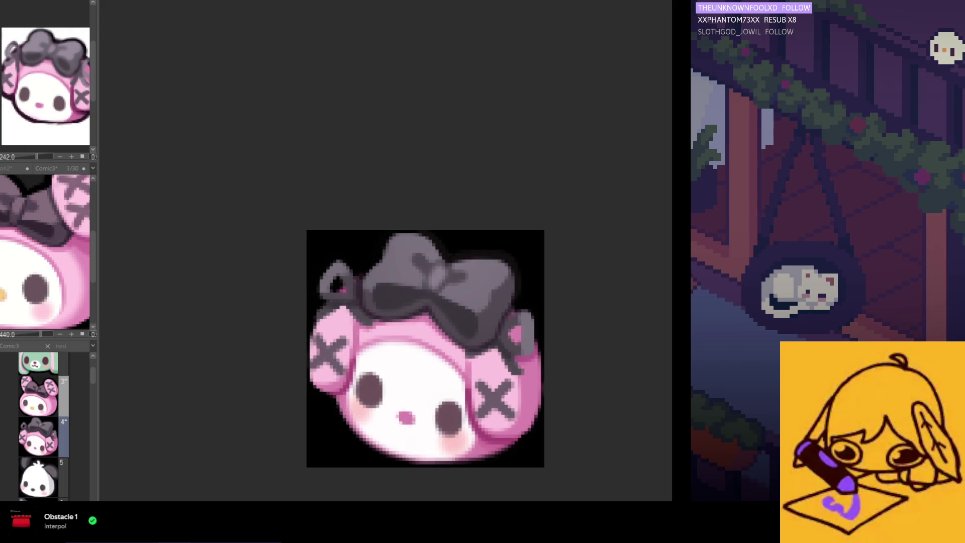
scroll(328, 347, "up", 1)
scroll(356, 329, "up", 1)
scroll(354, 309, "up", 2)
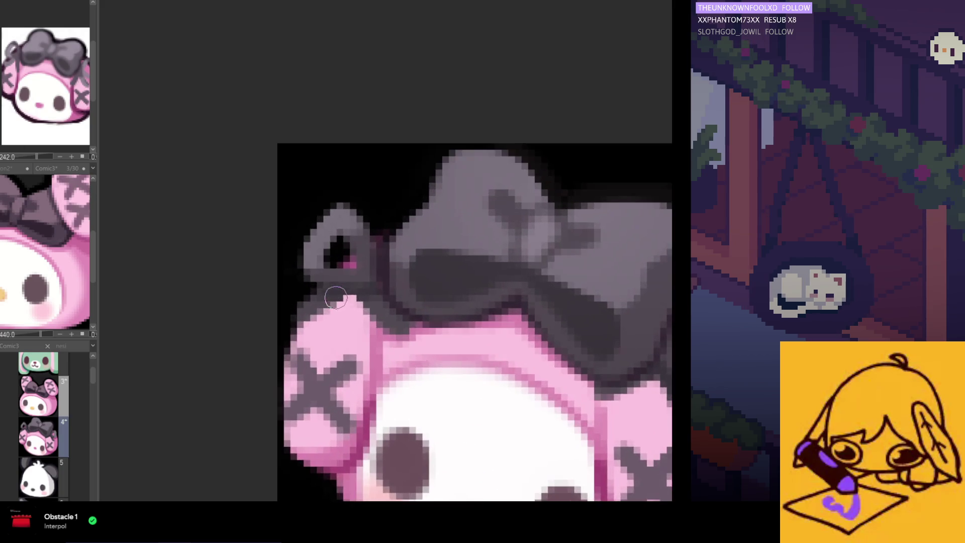
scroll(352, 287, "up", 1)
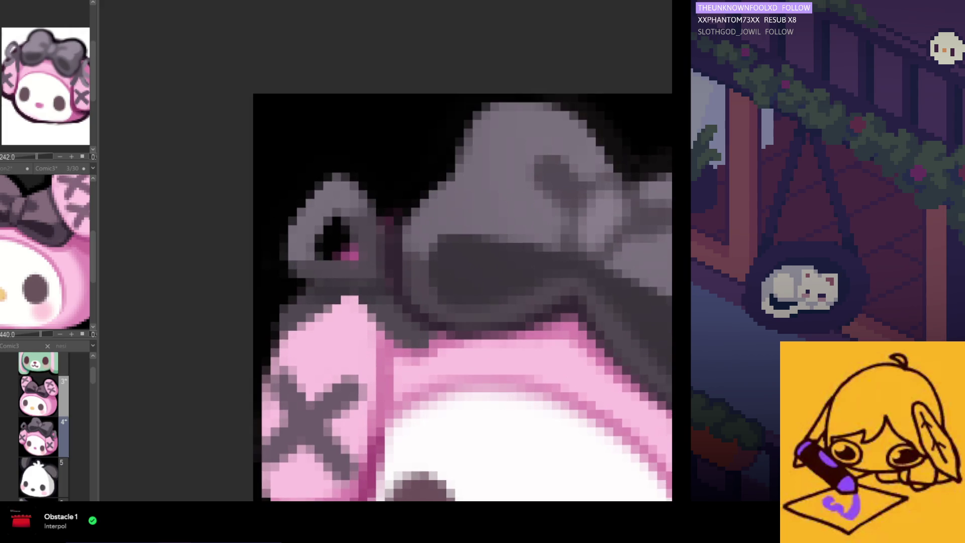
scroll(390, 296, "up", 1)
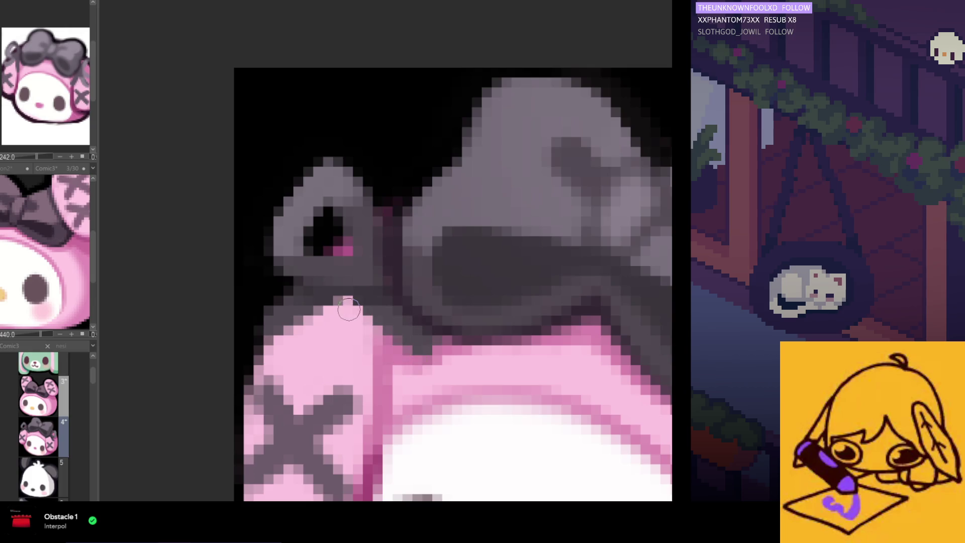
scroll(425, 339, "down", 2)
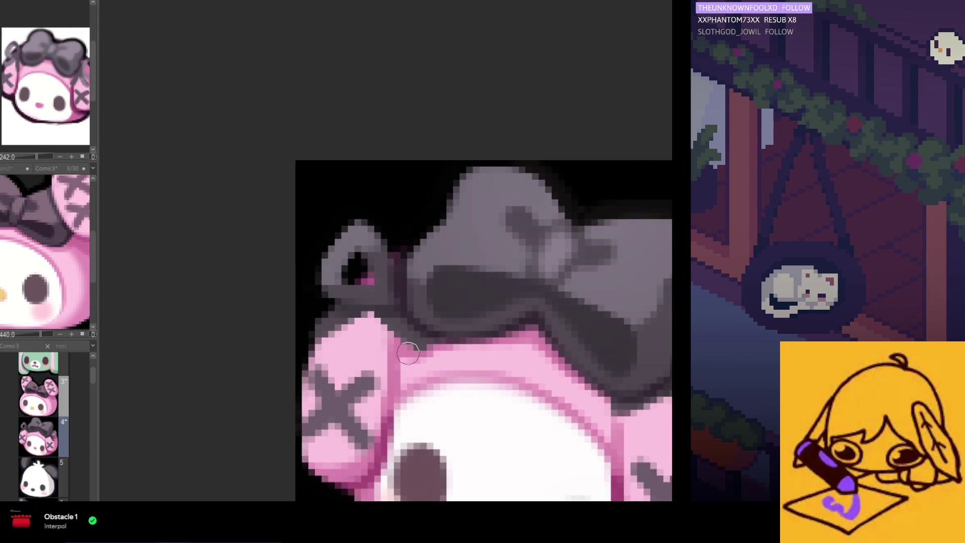
scroll(407, 324, "down", 2)
scroll(387, 288, "up", 3)
scroll(387, 288, "up", 1)
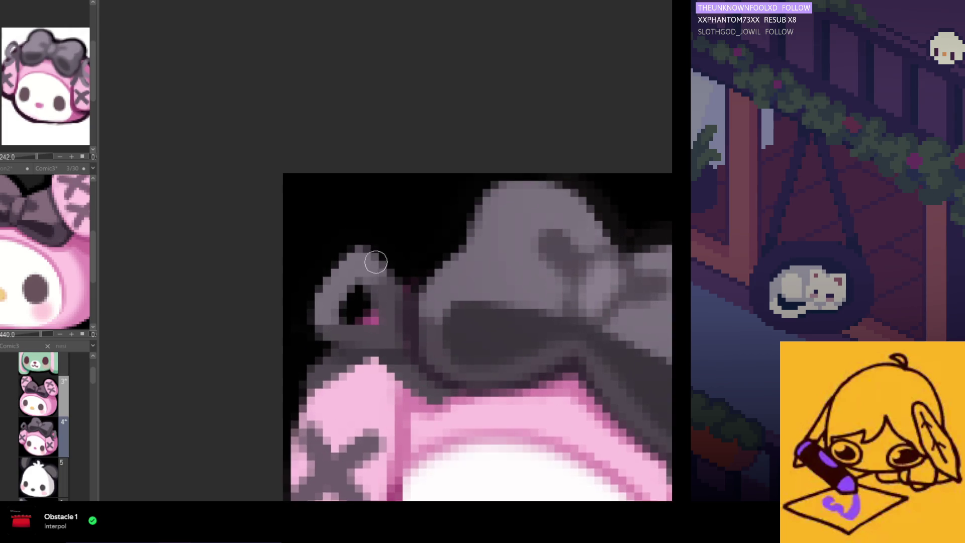
Brush dark colour over the inner area of the small left ear loop beside the bow
left_click_drag(365, 294, 374, 310)
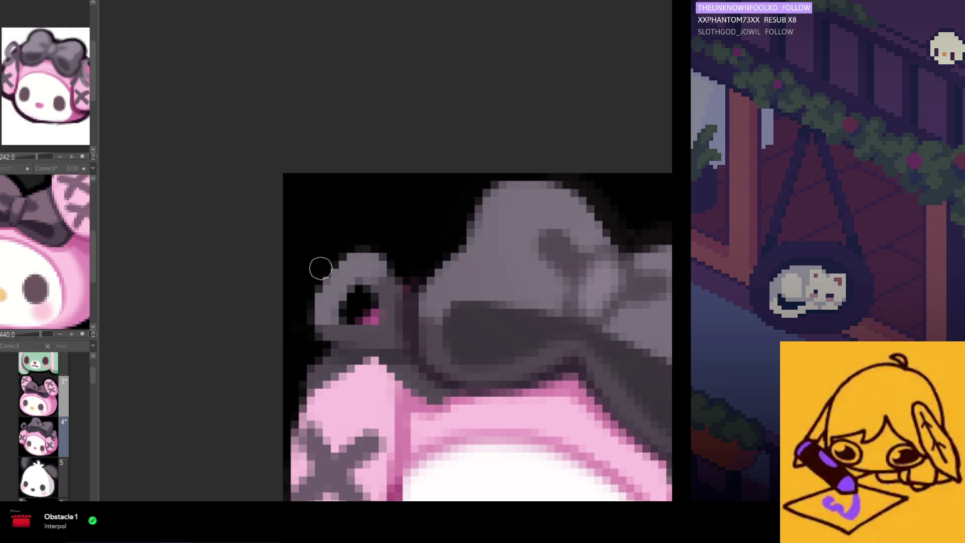
scroll(330, 303, "down", 2)
scroll(333, 301, "down", 1)
scroll(350, 262, "up", 2)
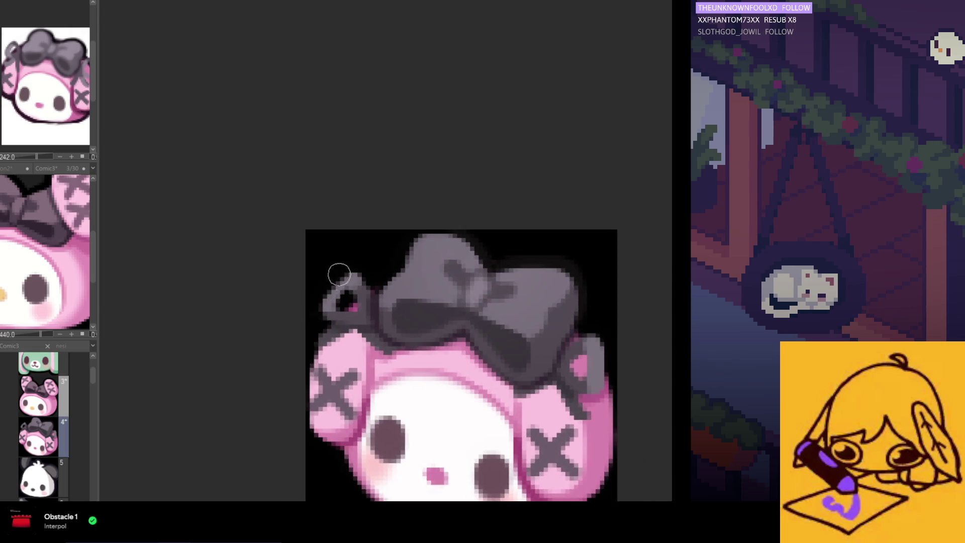
scroll(333, 274, "up", 1)
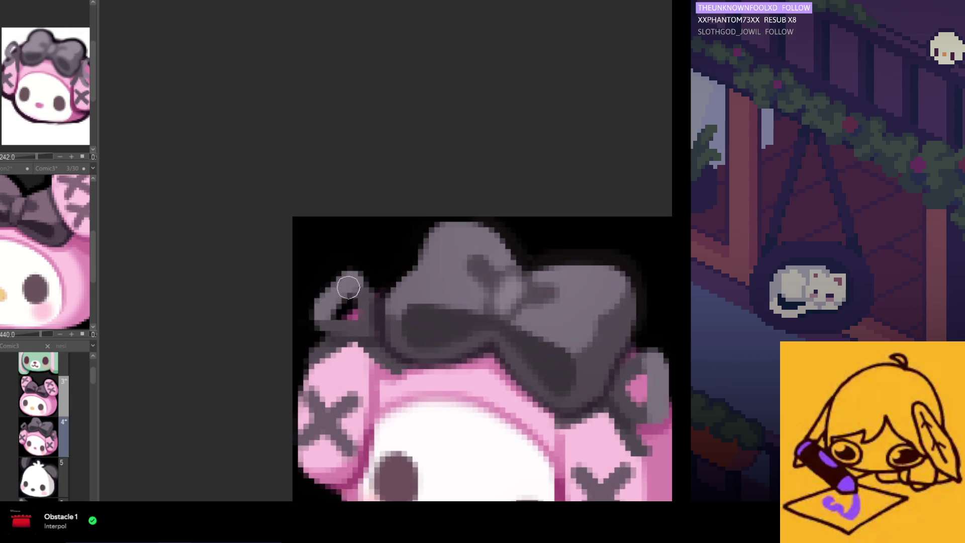
scroll(385, 367, "down", 2)
scroll(386, 367, "up", 2)
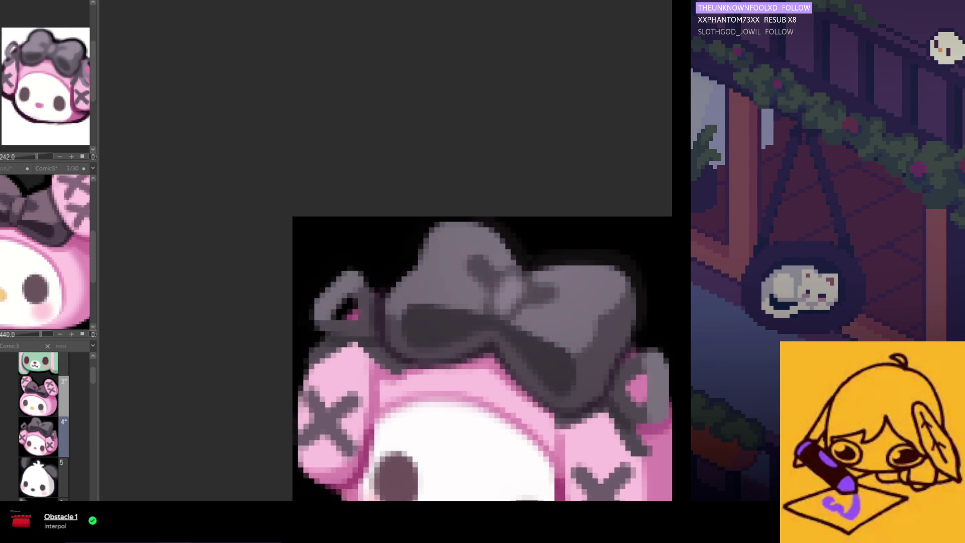